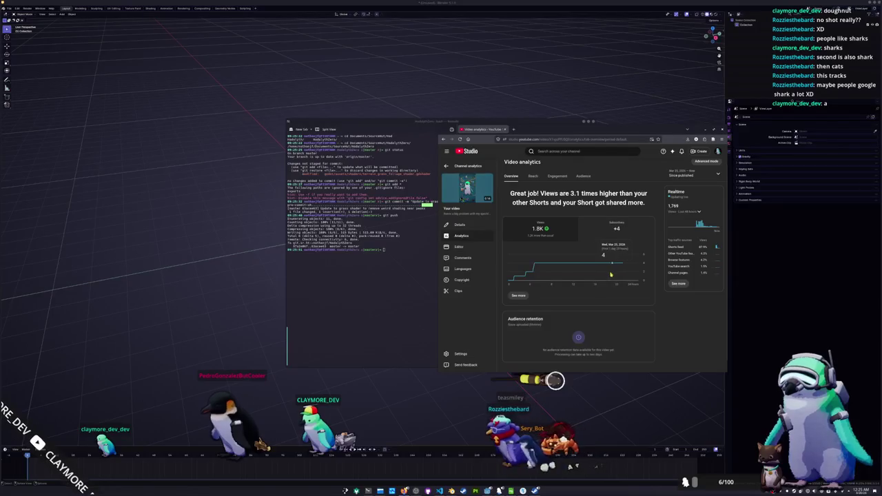
Back on channel analytics, chart subscriber changes and read the note about published videos
left_click(446, 167)
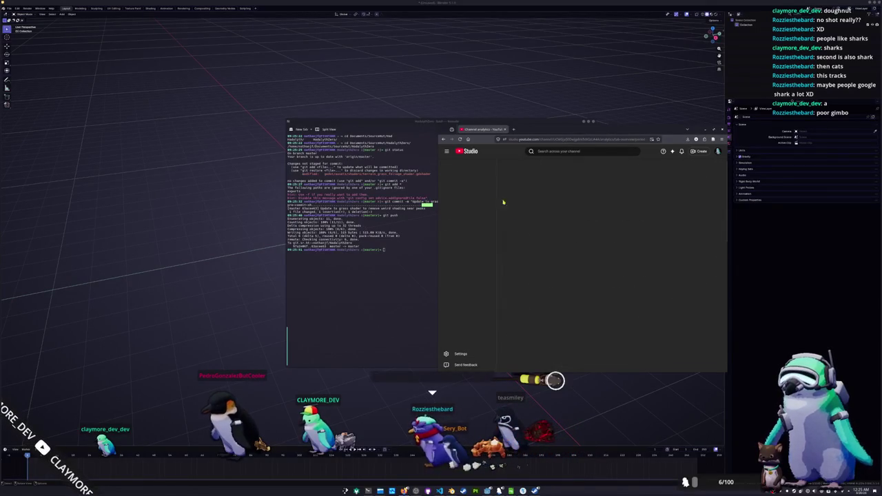
left_click(618, 244)
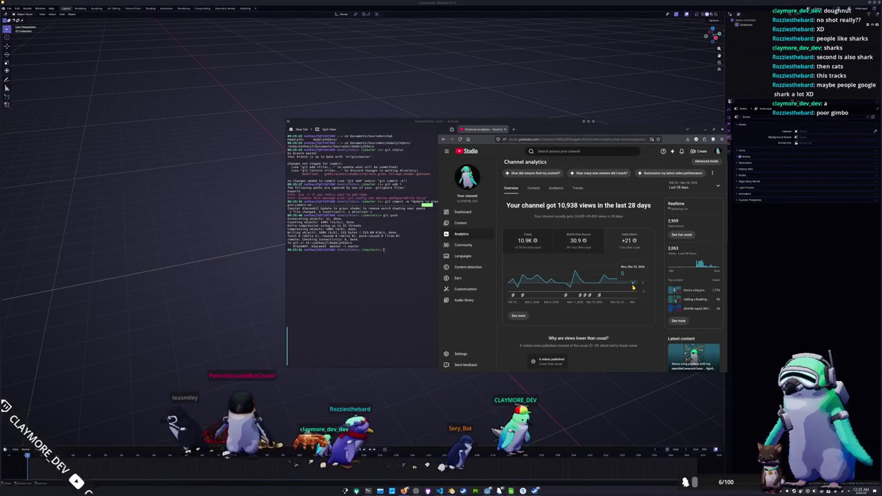
scroll(636, 304, "down", 5)
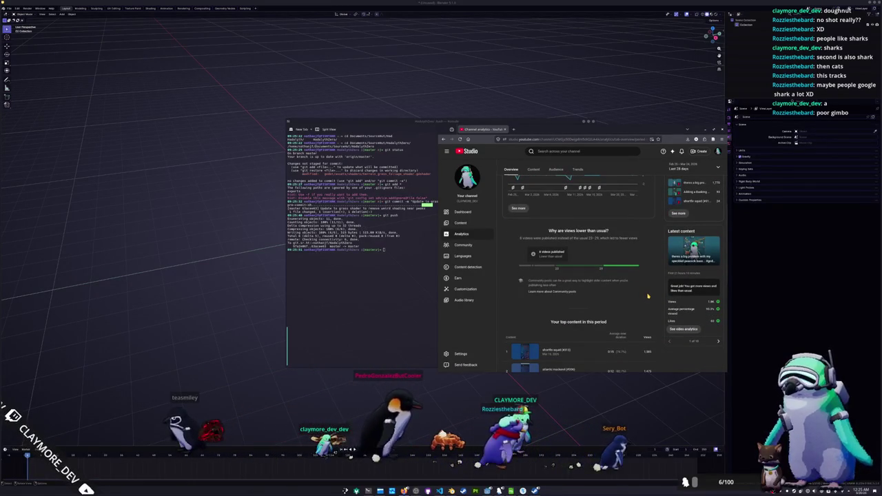
left_click_drag(518, 239, 639, 242)
left_click(640, 241)
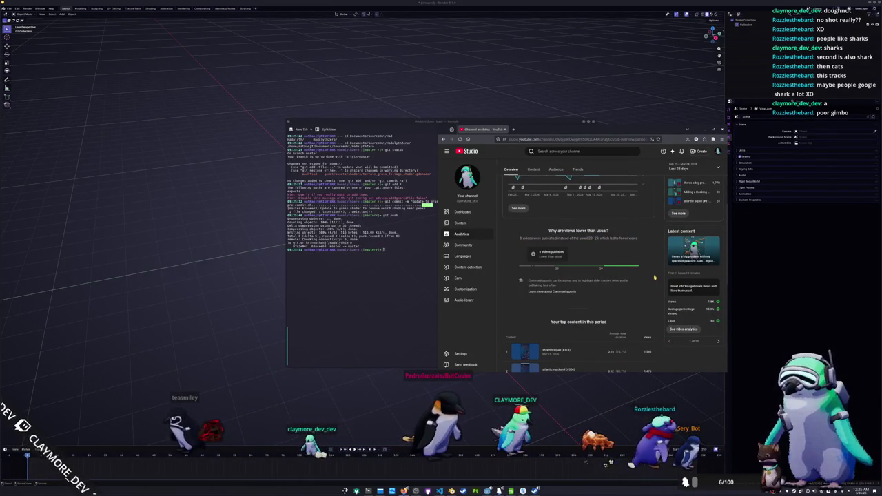
Scroll through the subscriber report, then go to the channel's Earn page
scroll(657, 279, "up", 3)
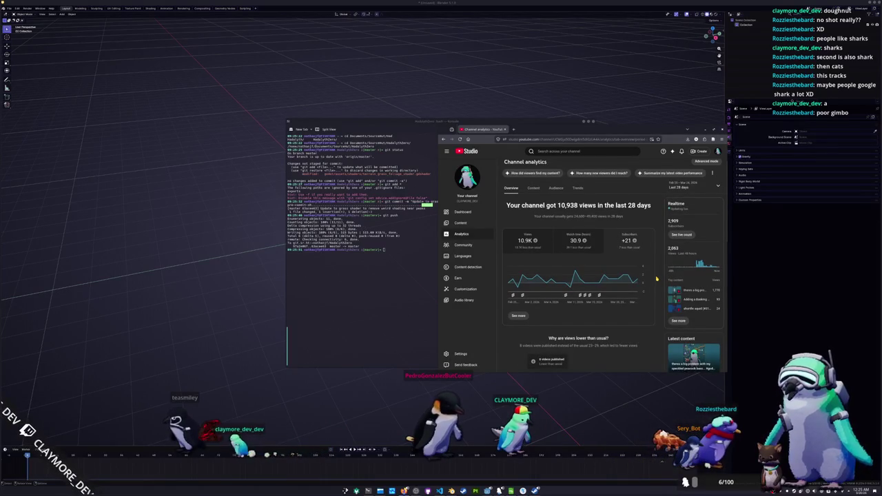
scroll(656, 279, "down", 5)
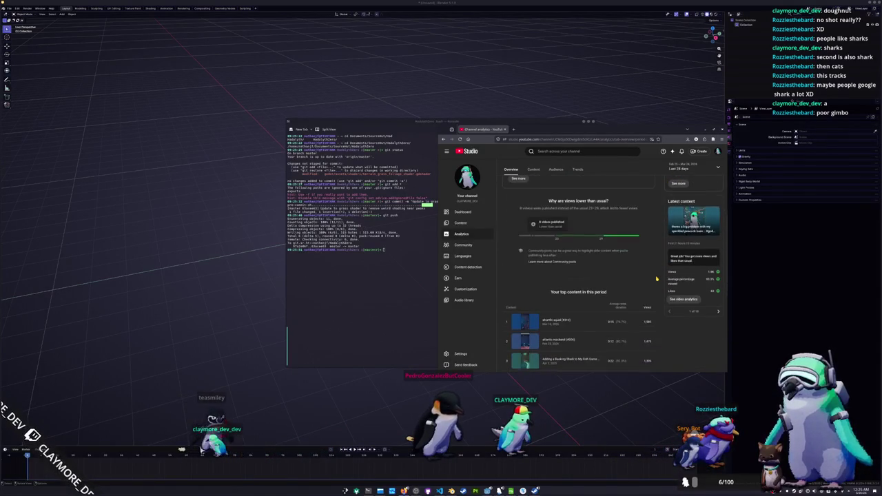
scroll(656, 278, "down", 3)
scroll(656, 279, "up", 2)
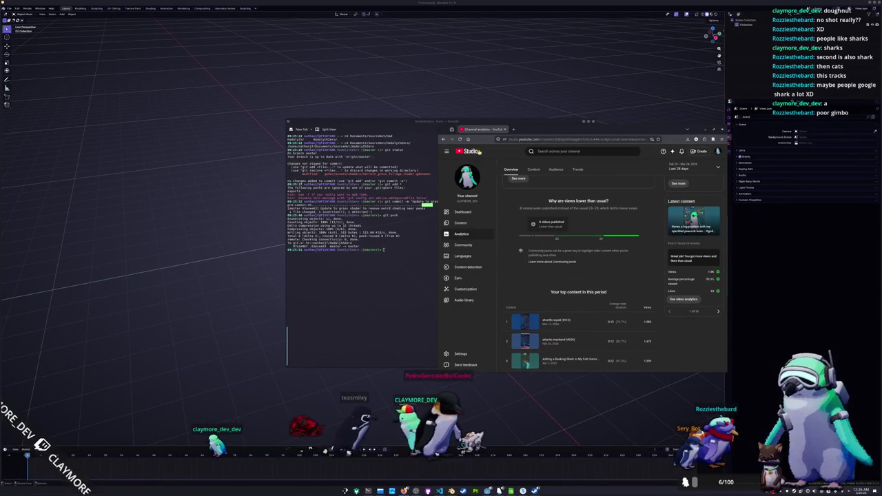
left_click(463, 280)
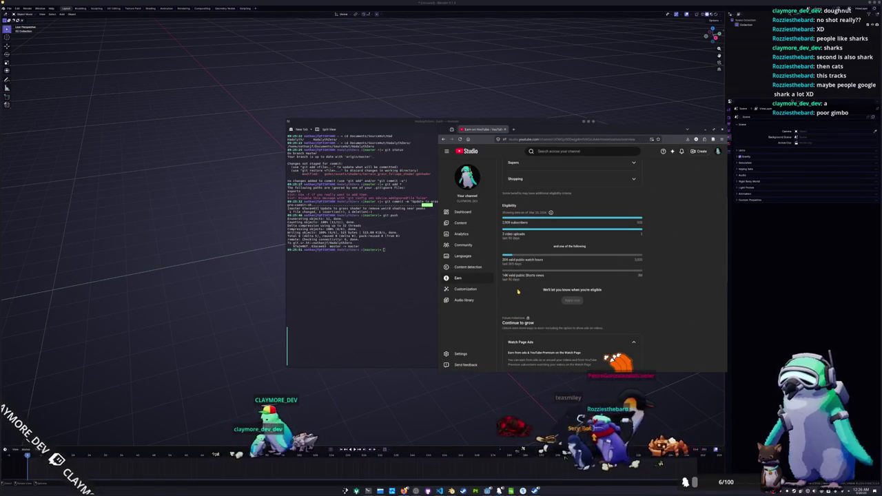
scroll(513, 282, "up", 3)
scroll(518, 288, "down", 2)
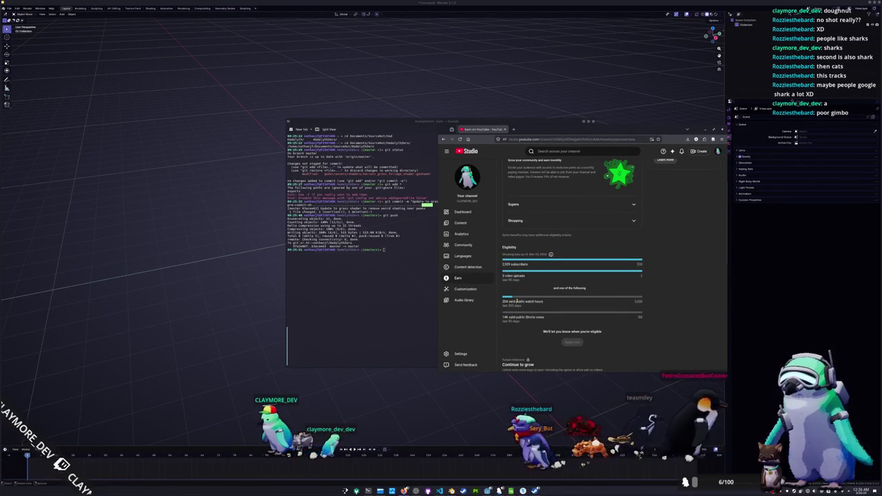
scroll(549, 300, "down", 1)
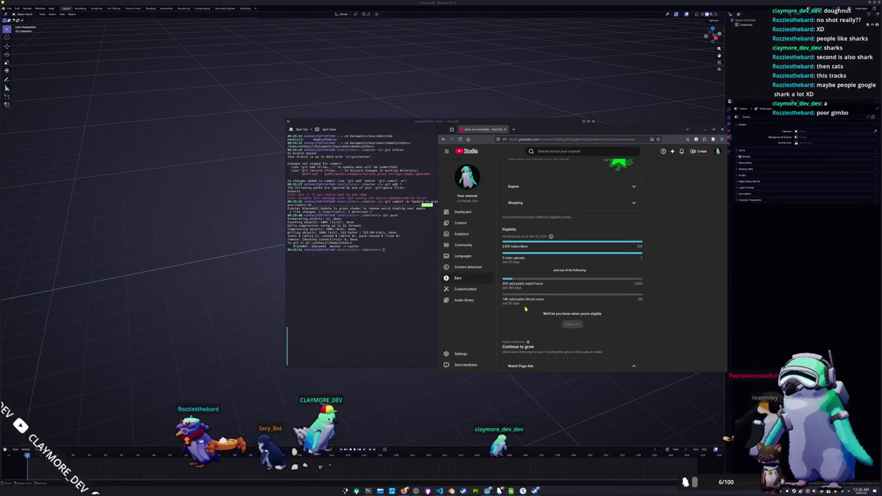
scroll(526, 309, "down", 1)
scroll(526, 309, "down", 2)
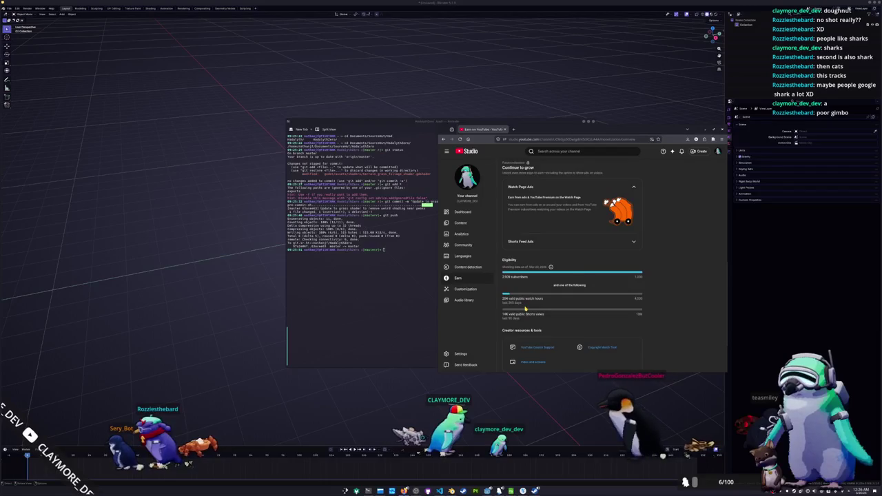
scroll(525, 309, "up", 3)
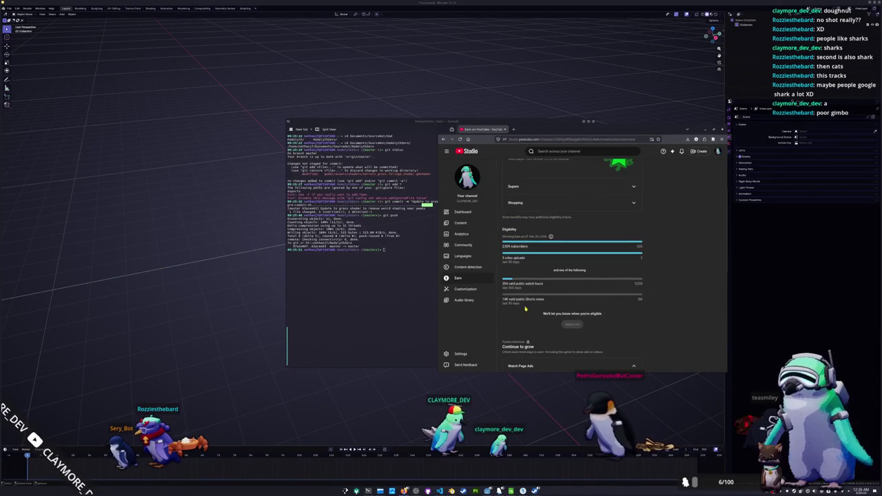
scroll(525, 308, "down", 4)
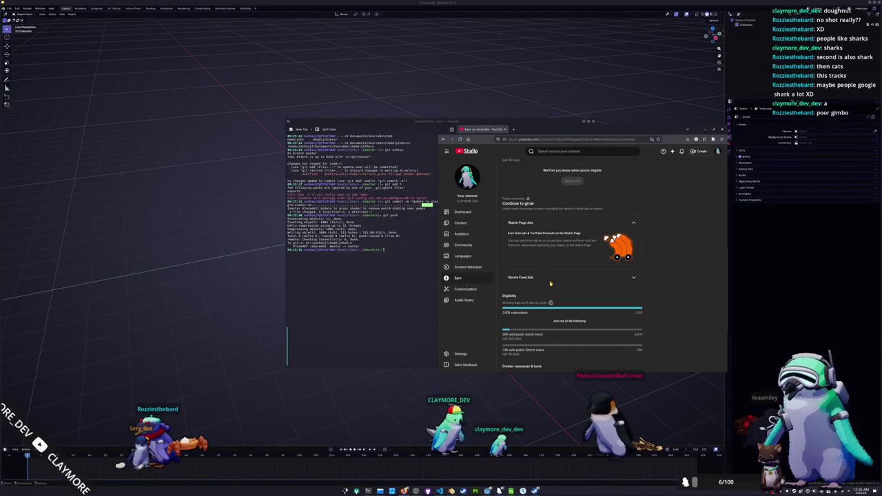
left_click(551, 280)
left_click(616, 240)
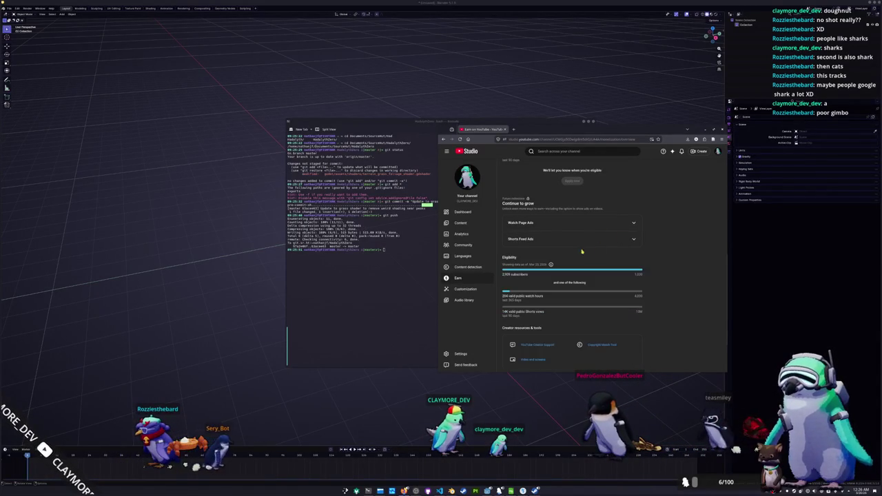
scroll(614, 297, "down", 1)
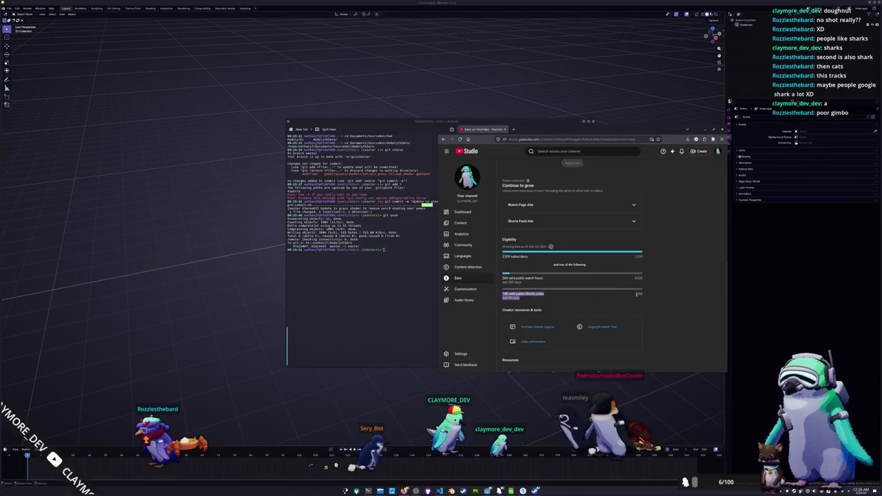
left_click(543, 302)
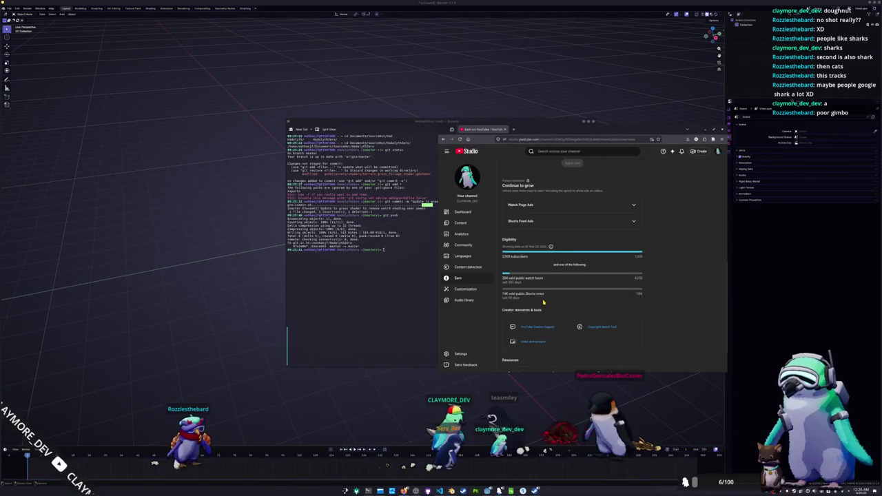
key("super")
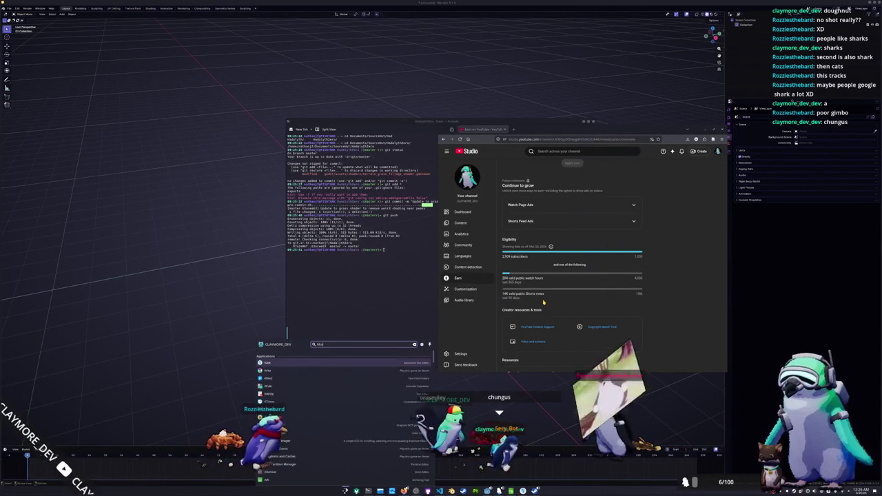
Launch KCalc in the upper left and compute 111,111.111111 from 100000000, then return to YouTube Studio
type("kri")
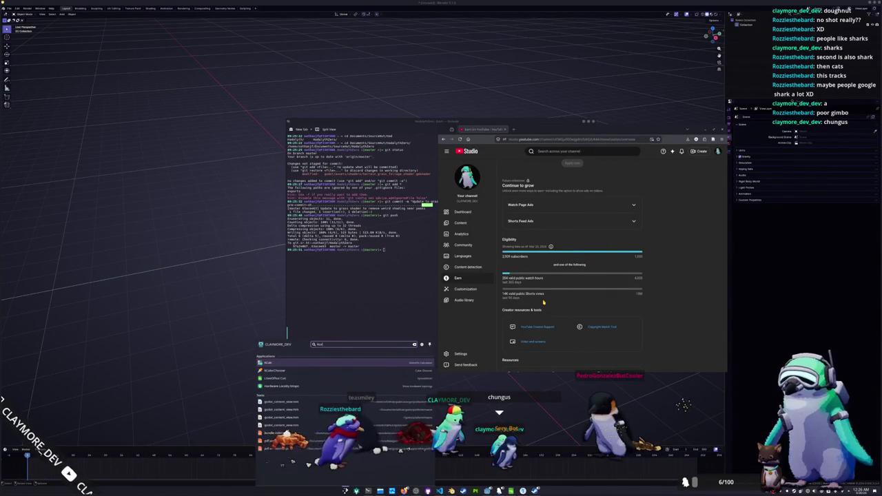
key("Return")
left_click_drag(576, 134, 316, 103)
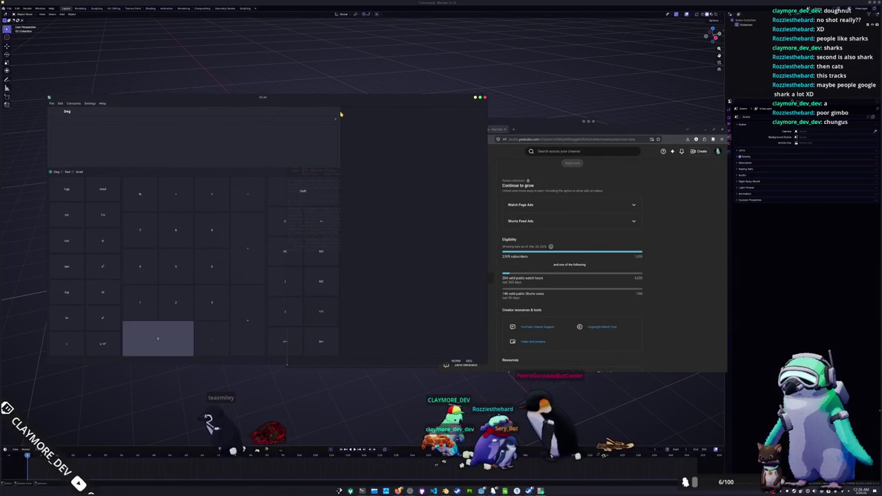
type("10000000")
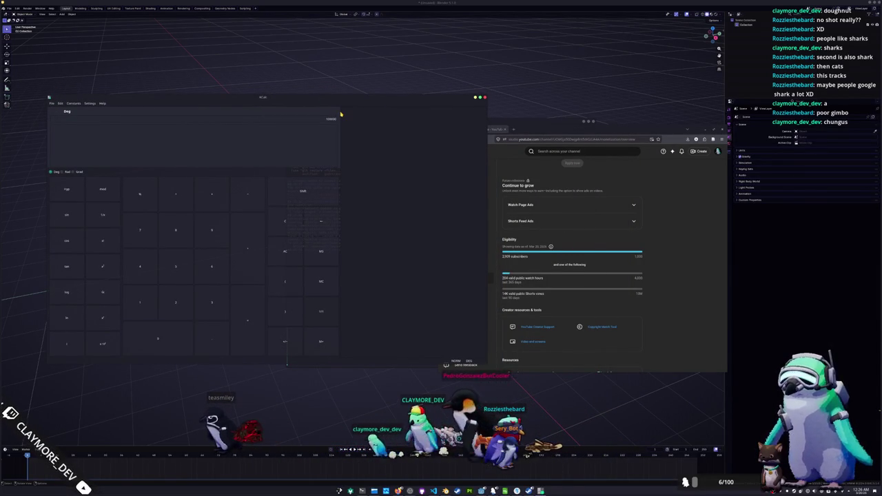
type("÷90")
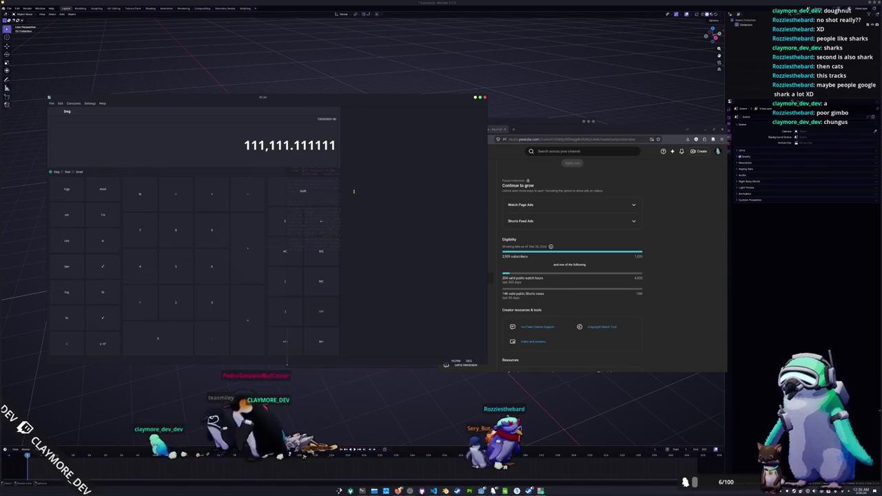
left_click(515, 267)
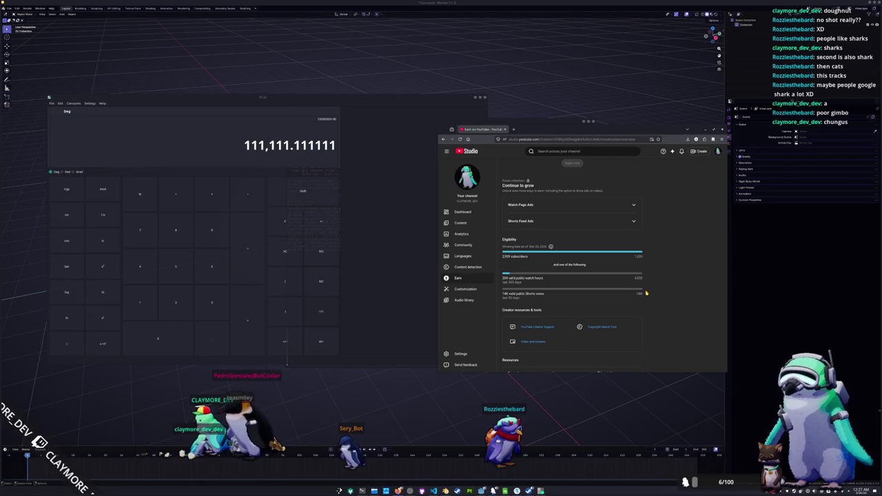
Review Earn page eligibility, noting 204 valid public watch hours and Watch Page Ads, and collapse Memberships
scroll(646, 293, "up", 5)
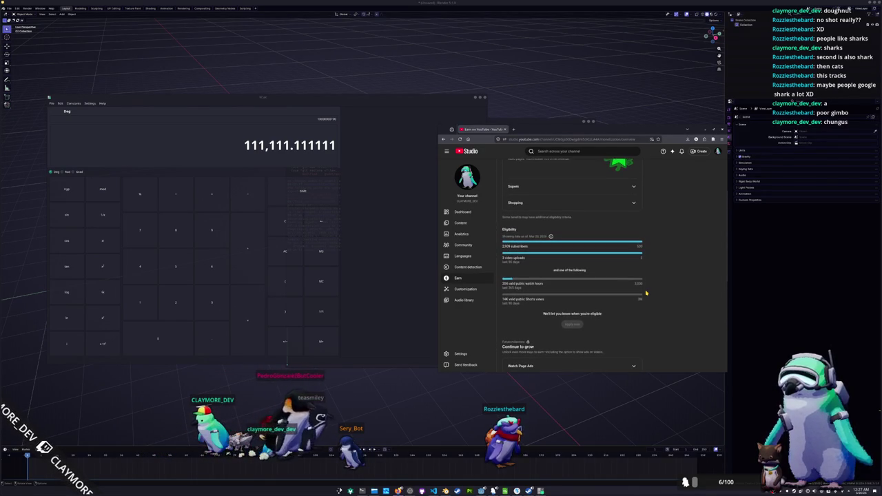
scroll(646, 293, "down", 1)
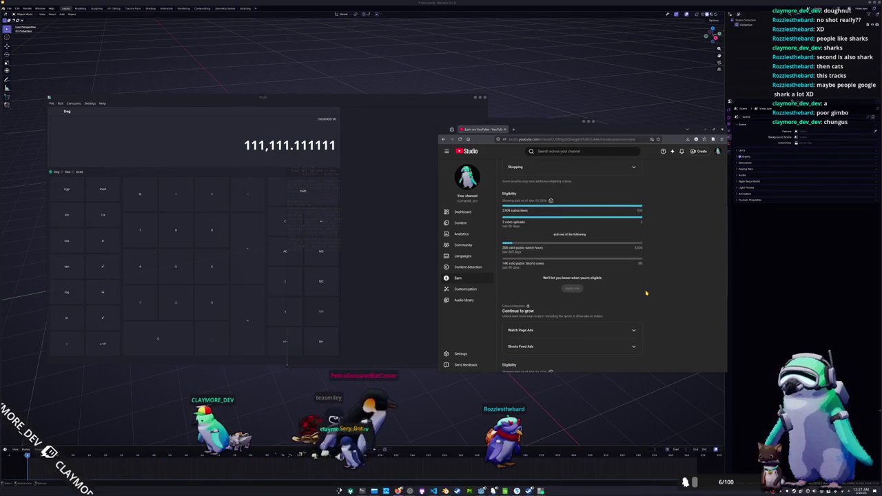
scroll(646, 293, "down", 3)
scroll(646, 293, "up", 4)
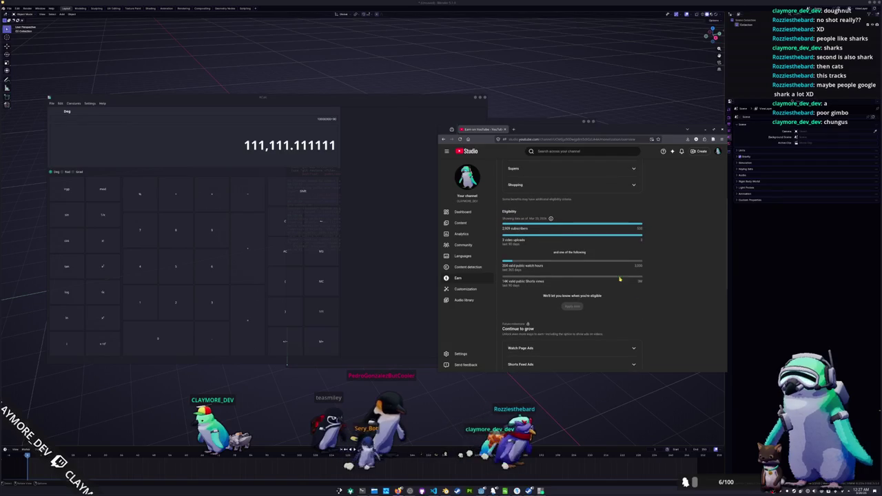
scroll(629, 289, "down", 4)
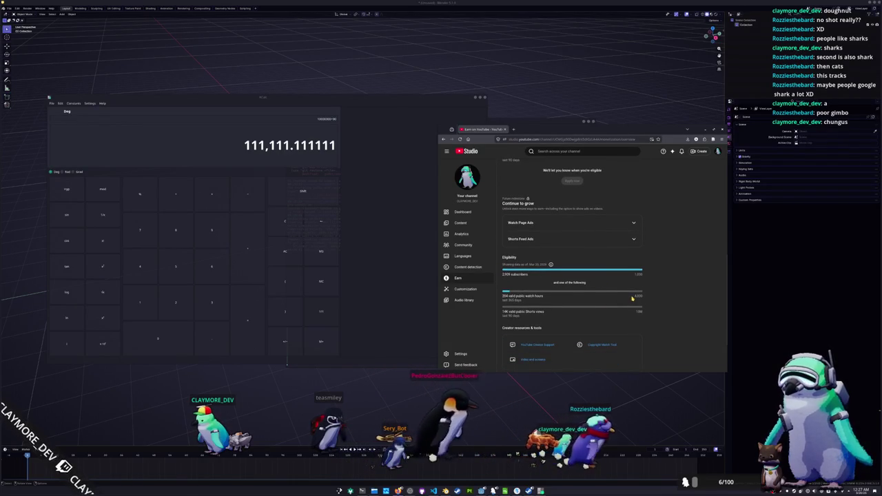
left_click_drag(502, 296, 644, 298)
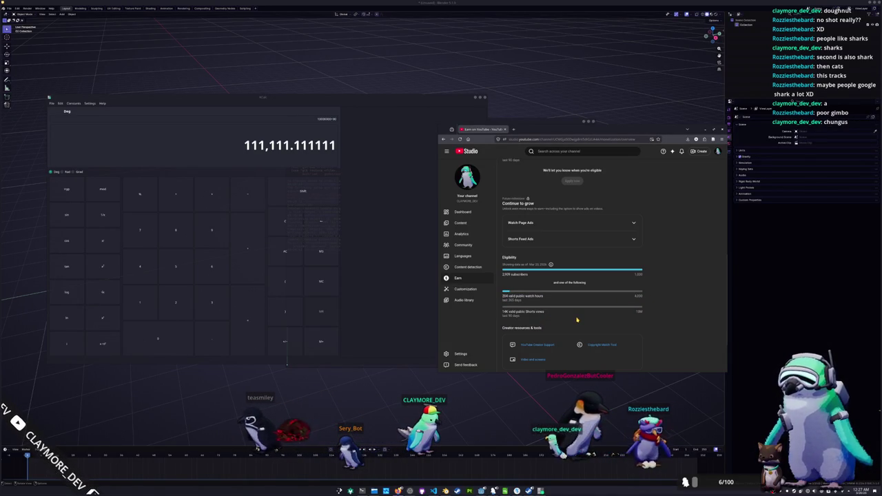
scroll(649, 318, "up", 3)
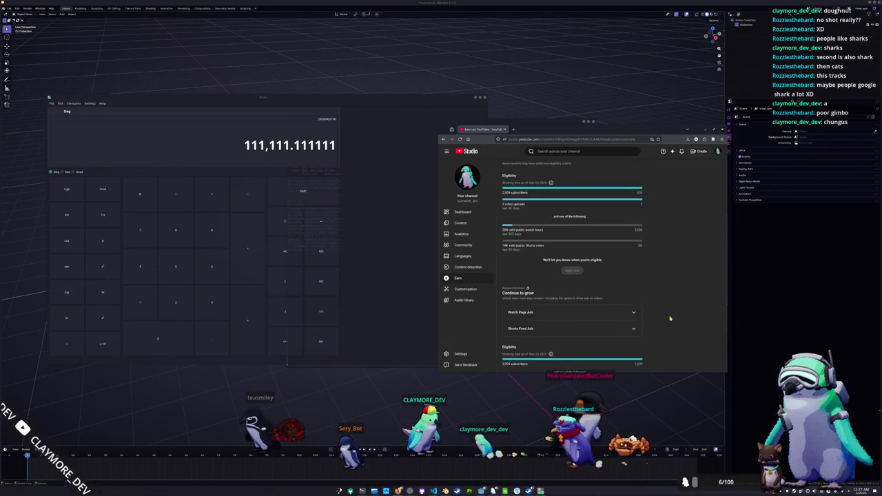
left_click(632, 310)
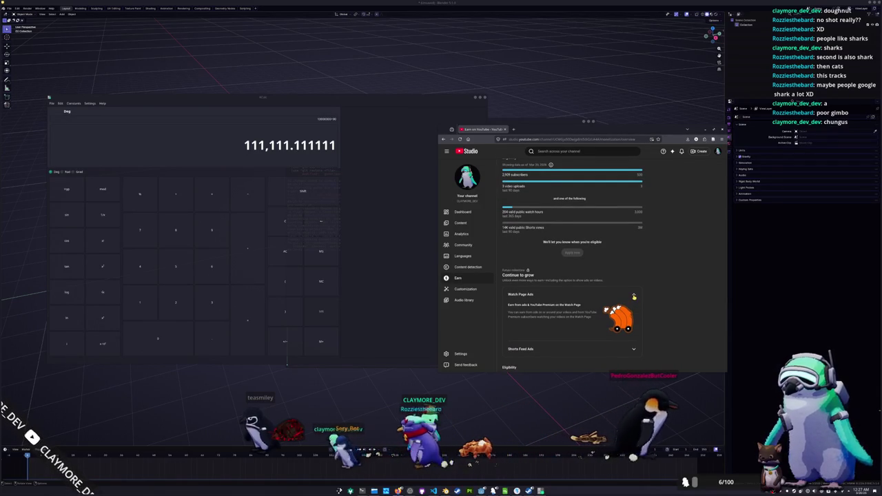
scroll(634, 297, "up", 5)
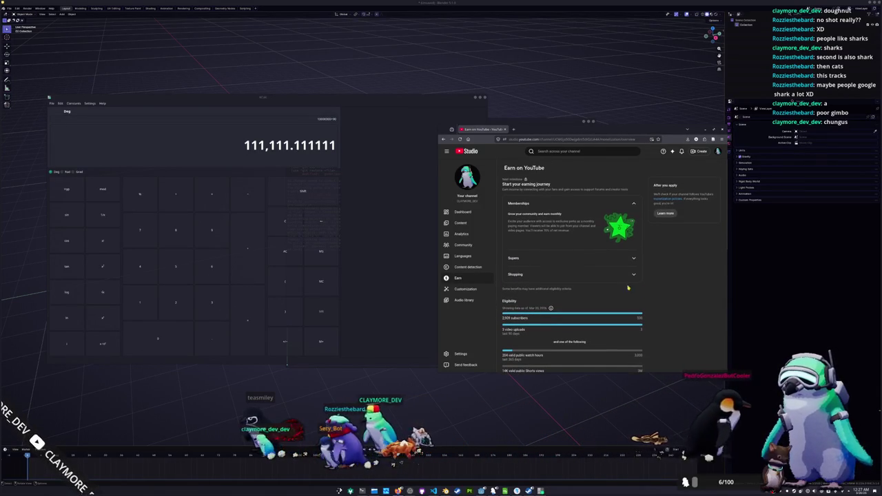
left_click(632, 204)
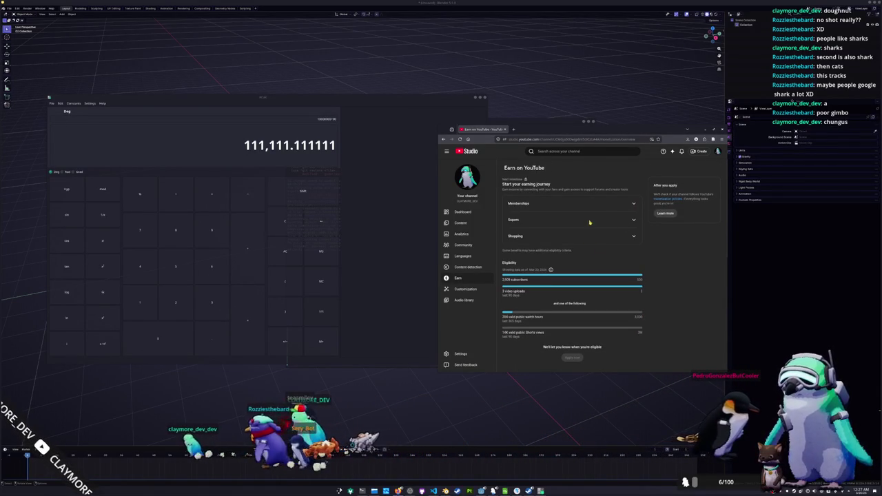
Look over the Channel dashboard, then close the browser and calculator windows
scroll(654, 298, "down", 1)
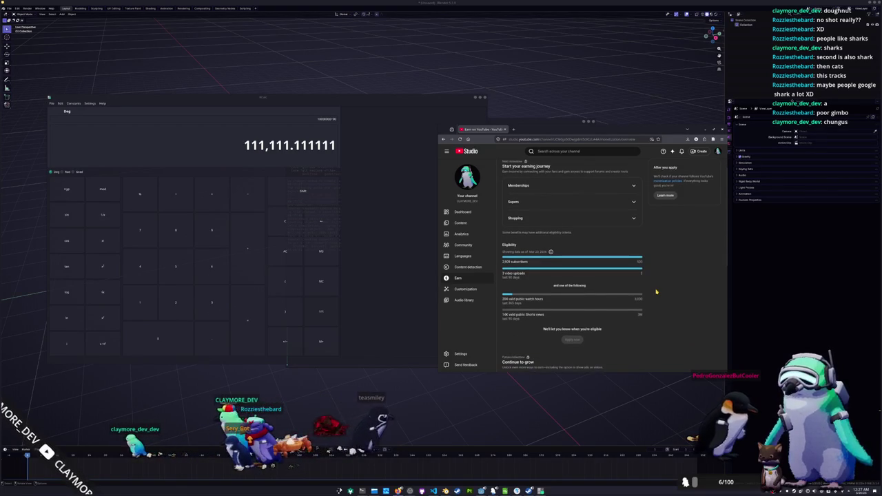
scroll(615, 303, "down", 3)
scroll(615, 304, "down", 3)
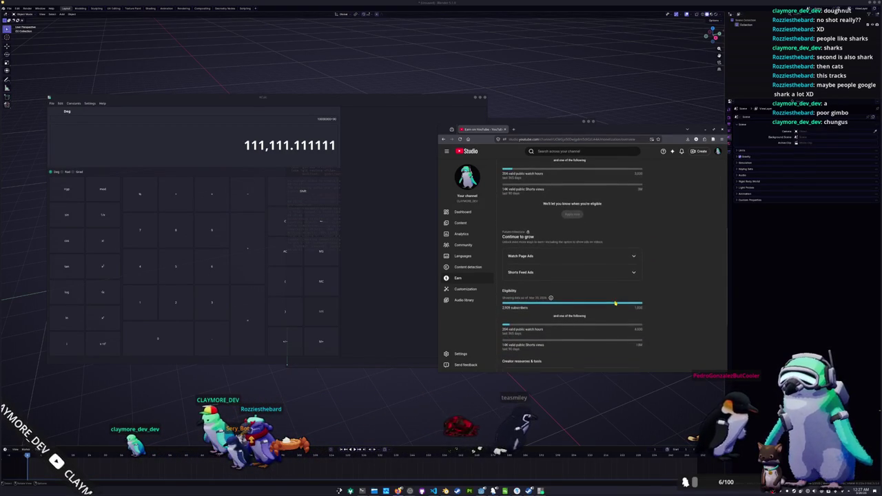
scroll(616, 303, "up", 5)
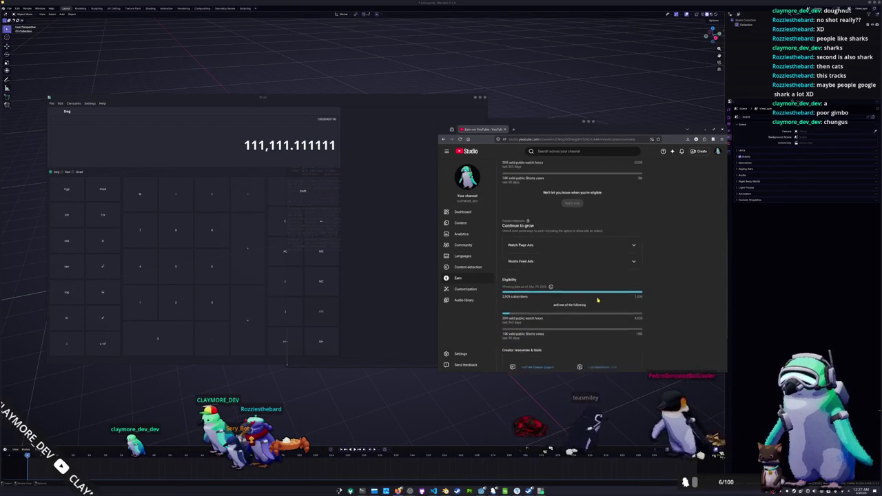
left_click(472, 213)
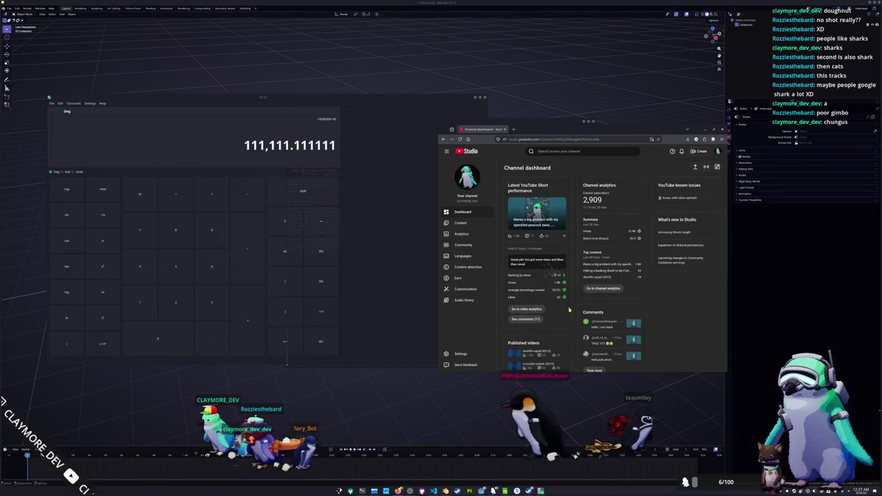
scroll(569, 310, "down", 2)
scroll(567, 311, "up", 2)
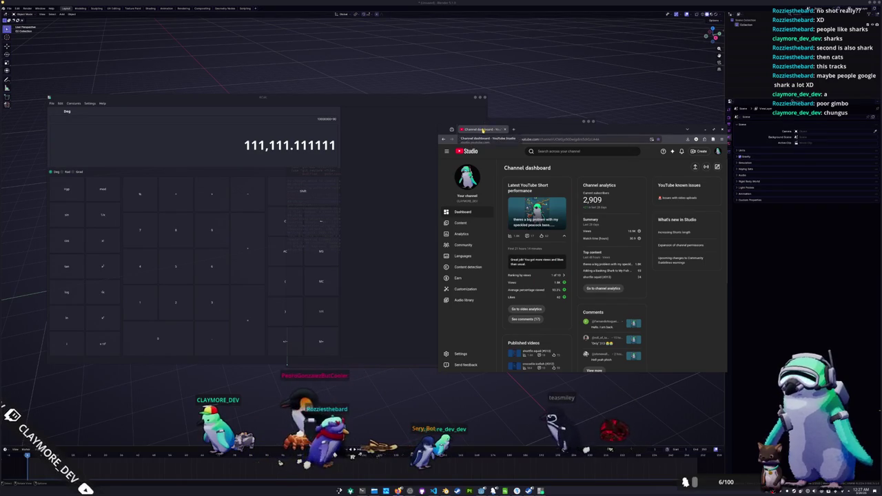
left_click(504, 129)
left_click(484, 99)
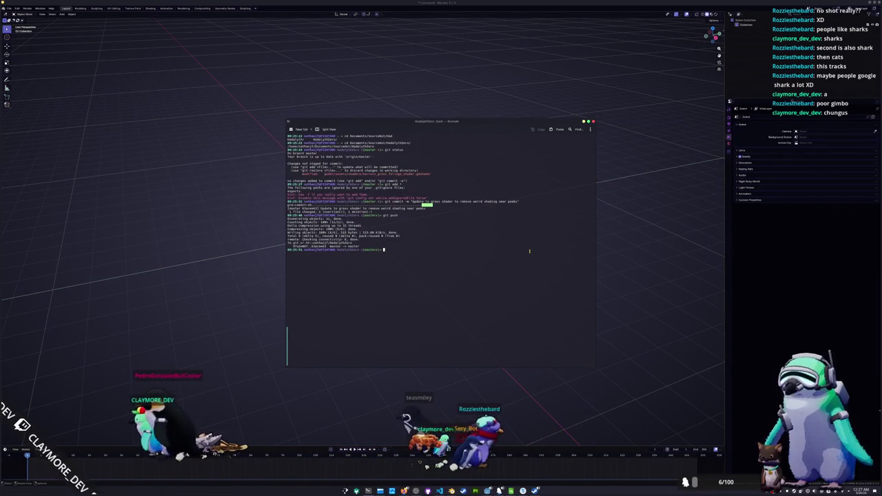
In Konsole, list the project folder and run git status to review modified and untracked files
type("ls")
key("Return")
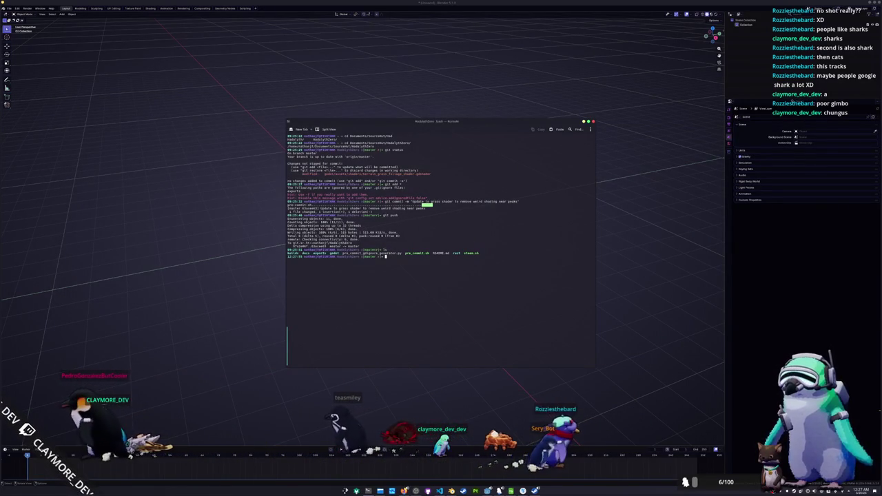
type("pre_")
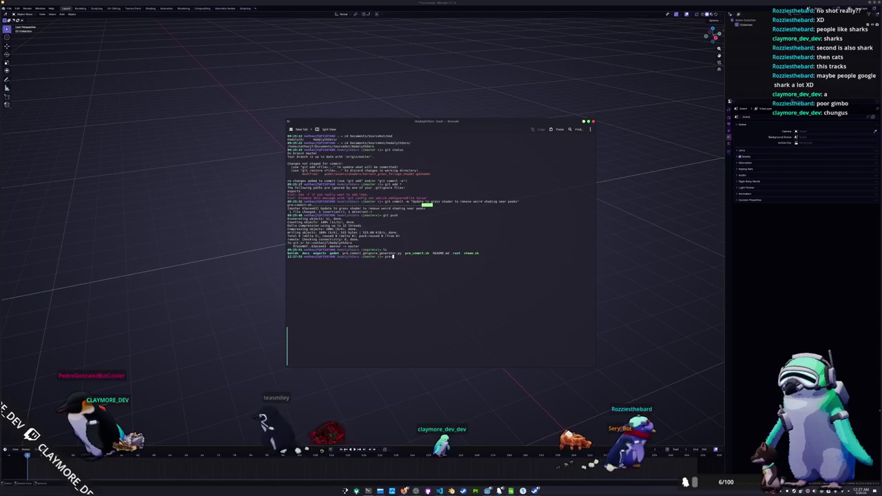
key("BackSpace")
key("BackSpace")
key("BackSpace")
type("git")
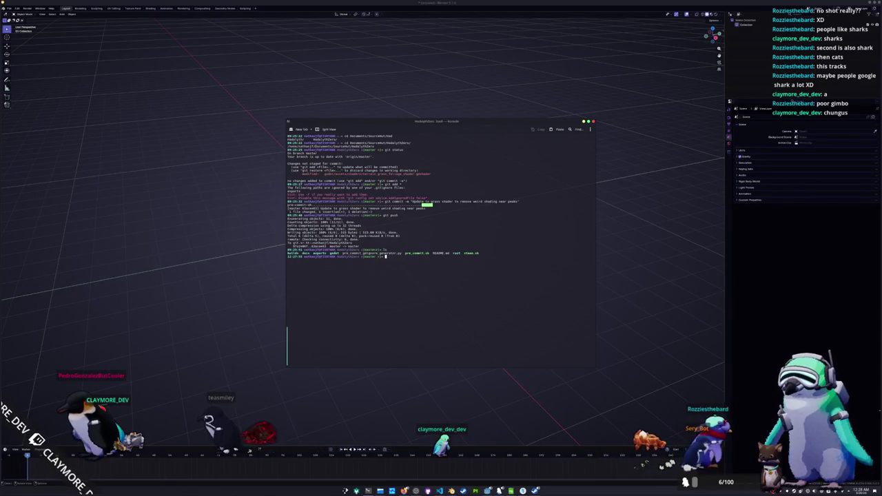
type("us")
key("Return")
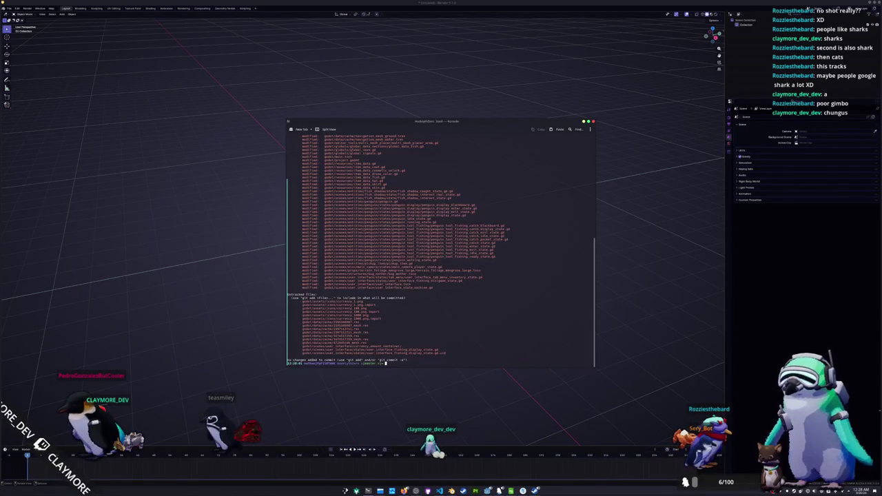
scroll(480, 224, "up", 6)
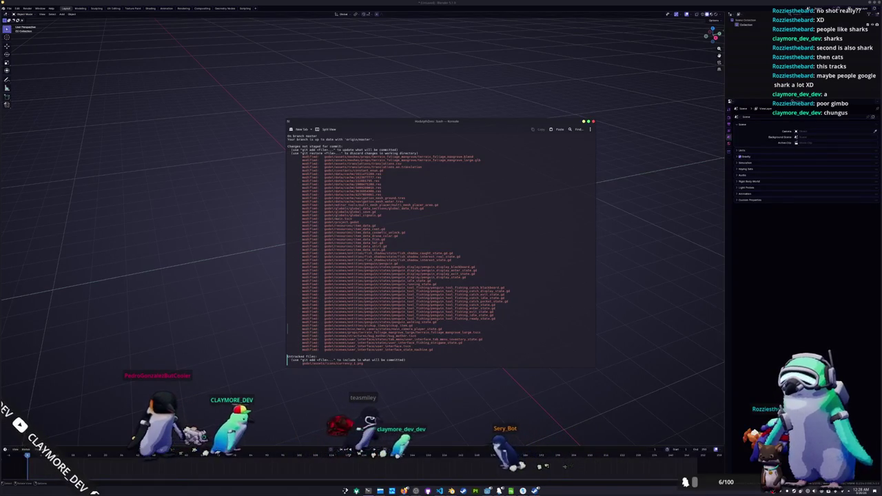
left_click_drag(439, 321, 392, 322)
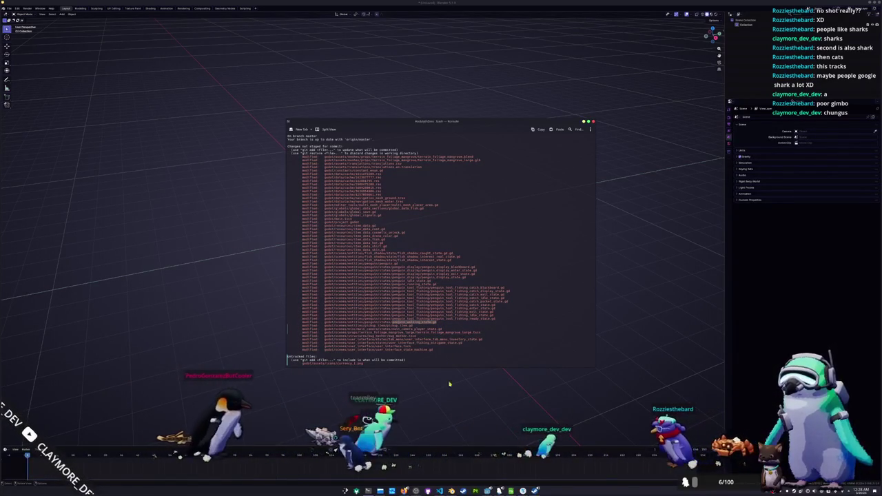
Switch to the Godot editor and open Project Settings
key("alt+Tab")
left_click(23, 8)
left_click(35, 18)
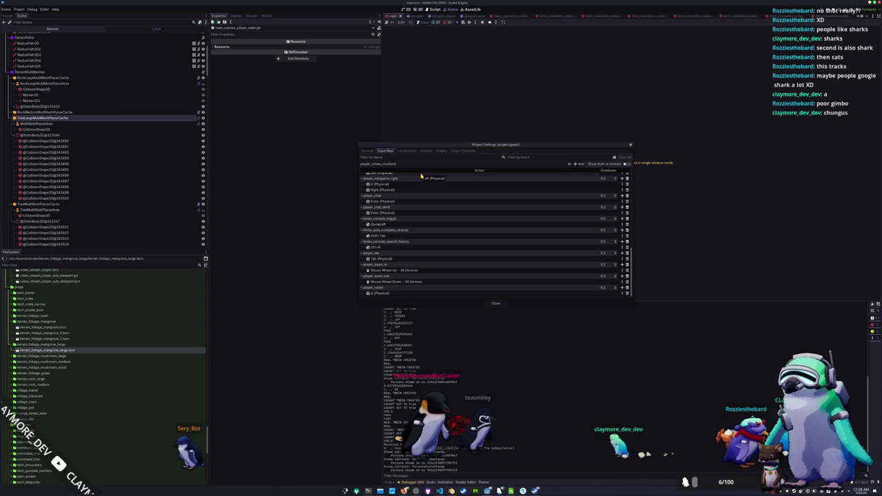
Add player_rotate_clockwise and player_rotate_counter_clockwise actions to the Input Map
left_click(577, 164)
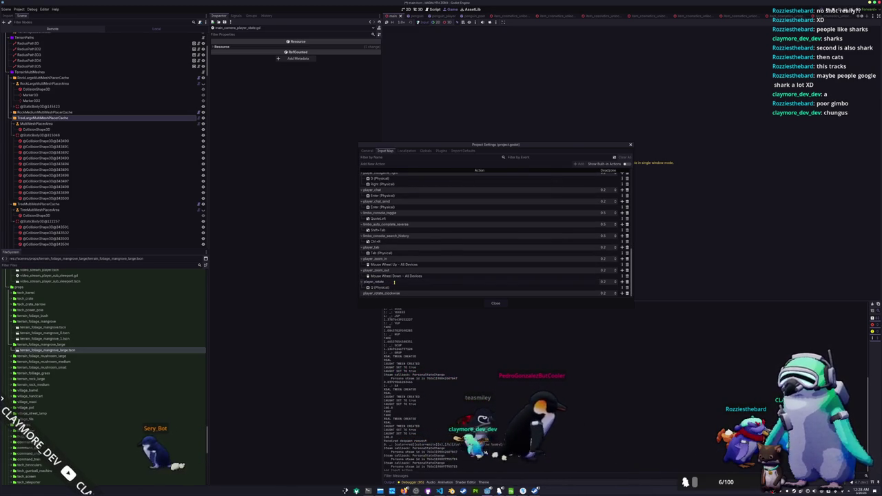
type("_count")
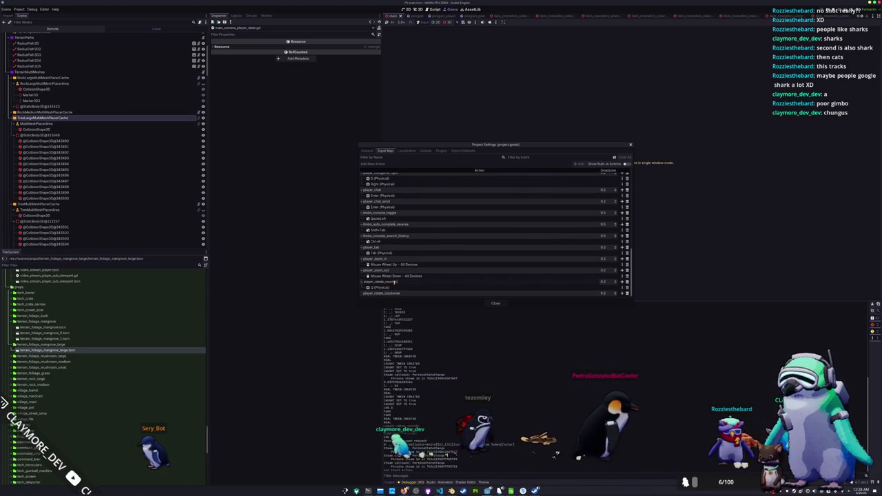
left_click(394, 282)
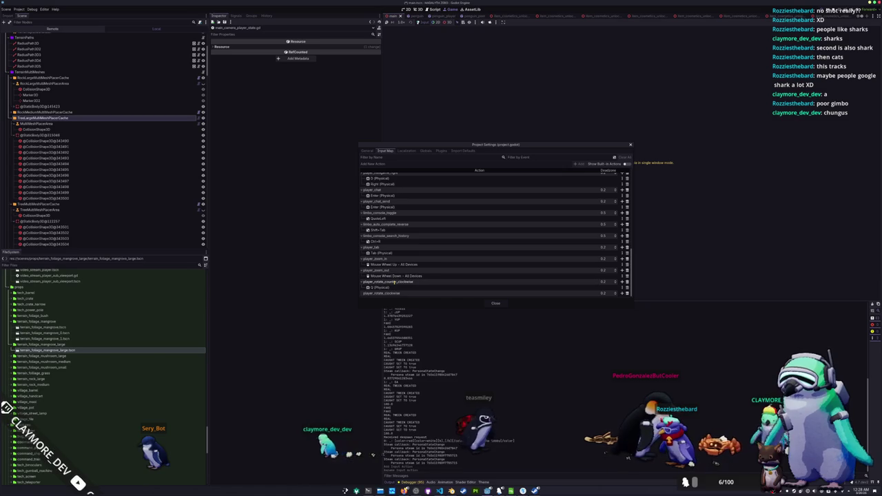
Bind keys to the rotate actions, initially Q for counter-clockwise and E for clockwise
left_click(623, 293)
key("e")
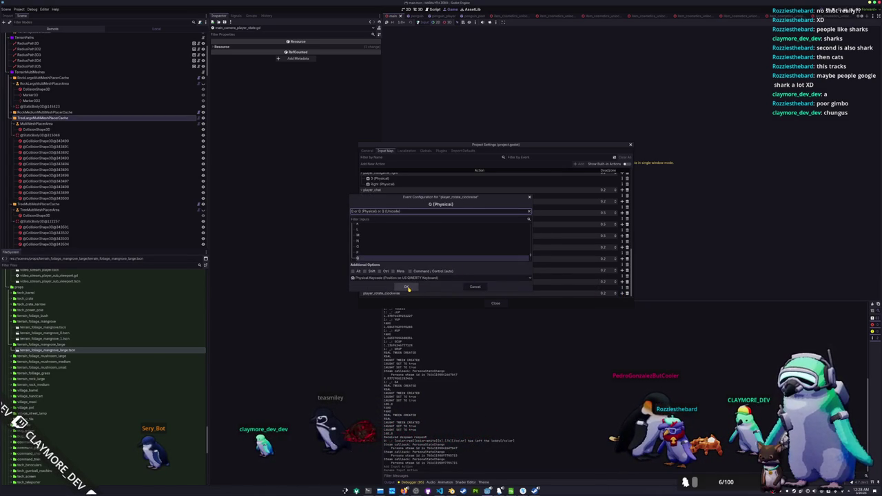
left_click(408, 288)
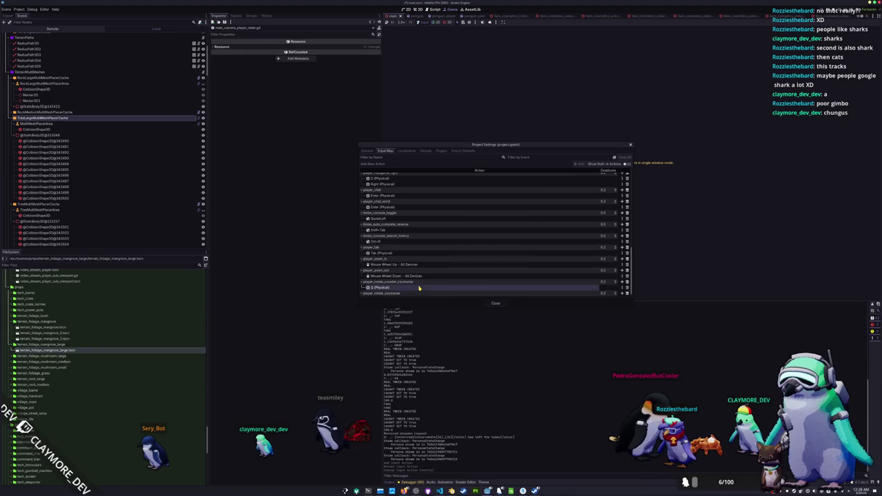
double_click(418, 288)
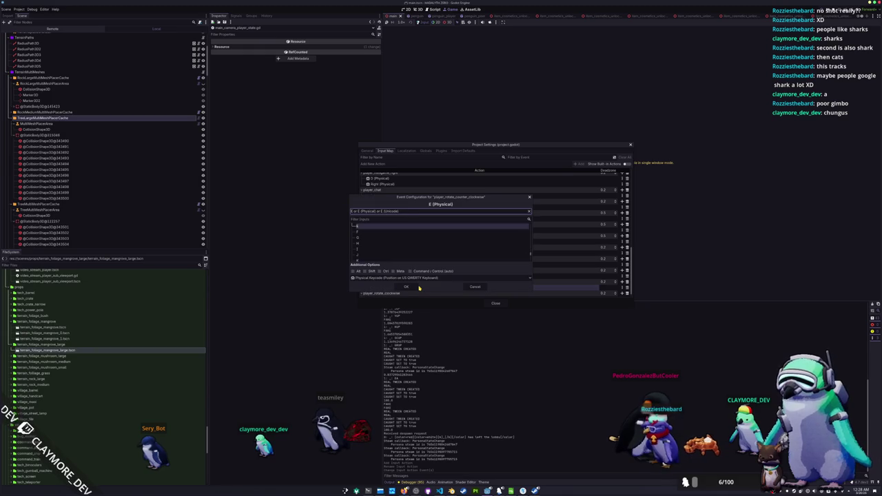
left_click(473, 288)
double_click(421, 294)
key("e")
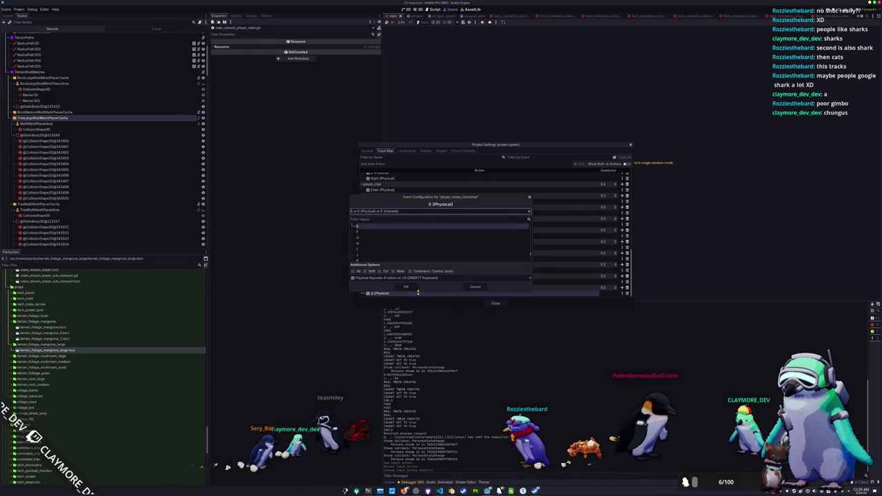
left_click(406, 287)
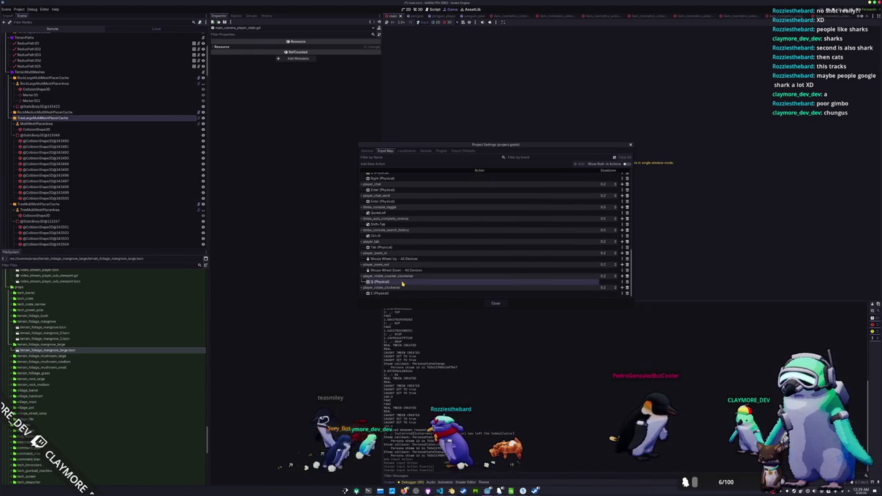
Rebind counter-clockwise rotation to E and clockwise to Q, then close Project Settings
double_click(402, 283)
key("e")
left_click(404, 289)
double_click(396, 294)
key("q")
left_click(404, 288)
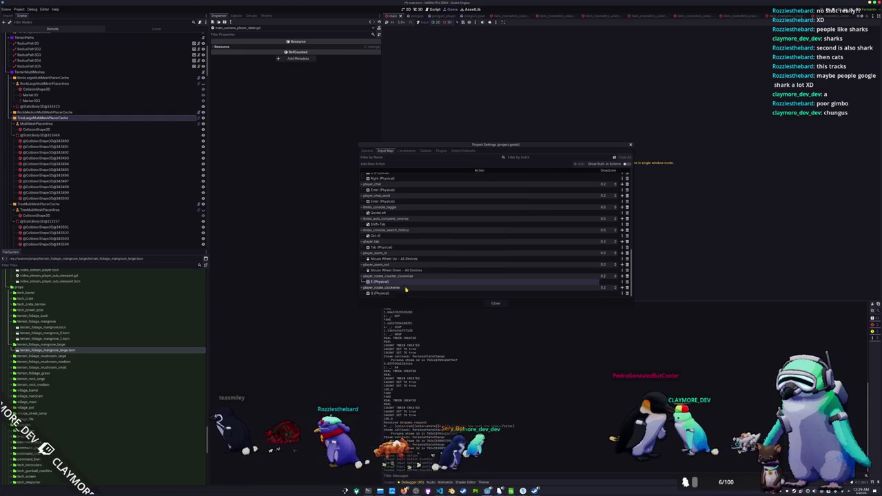
left_click(500, 304)
key("alt+Tab")
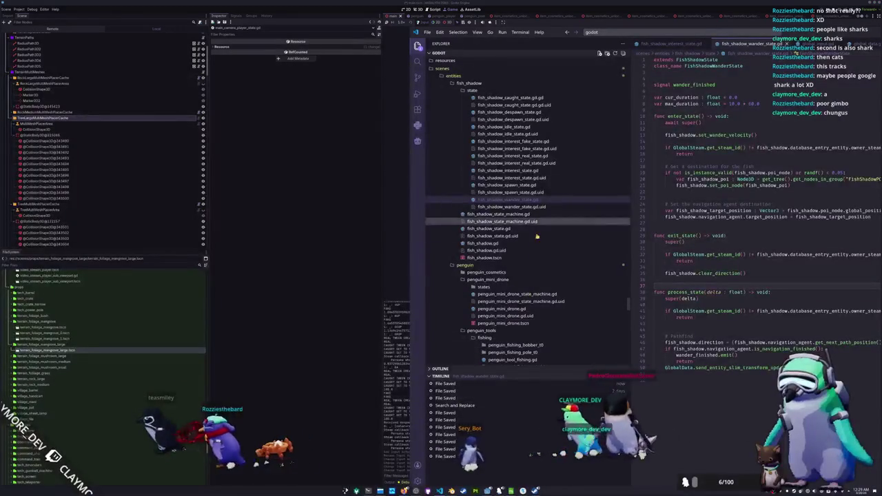
Enlarge the VS Code window and browse fish_shadow_interest_state.gd and global_data_fish.gd
double_click(640, 32)
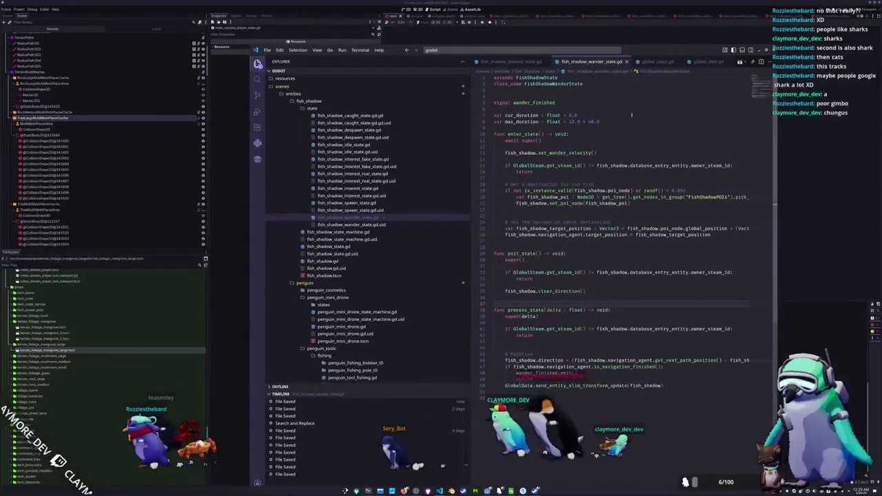
left_click(510, 266)
scroll(365, 233, "up", 5)
left_click(505, 61)
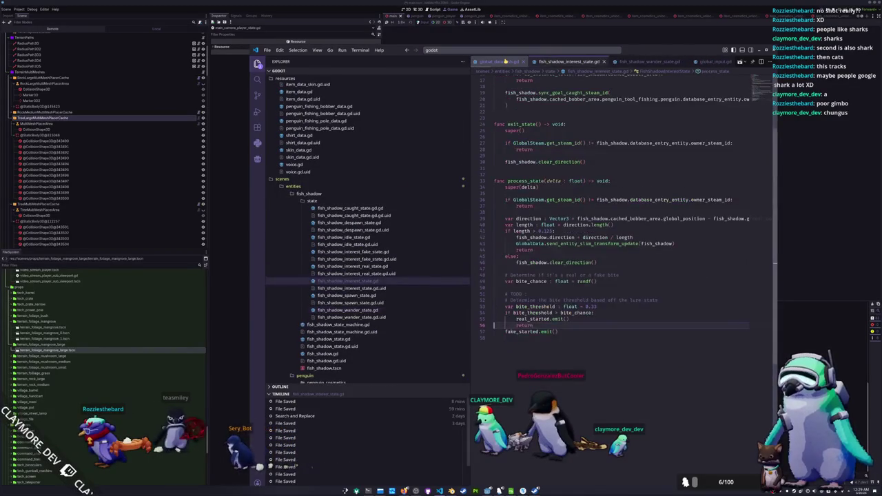
left_click(506, 61)
scroll(541, 61, "down", 3)
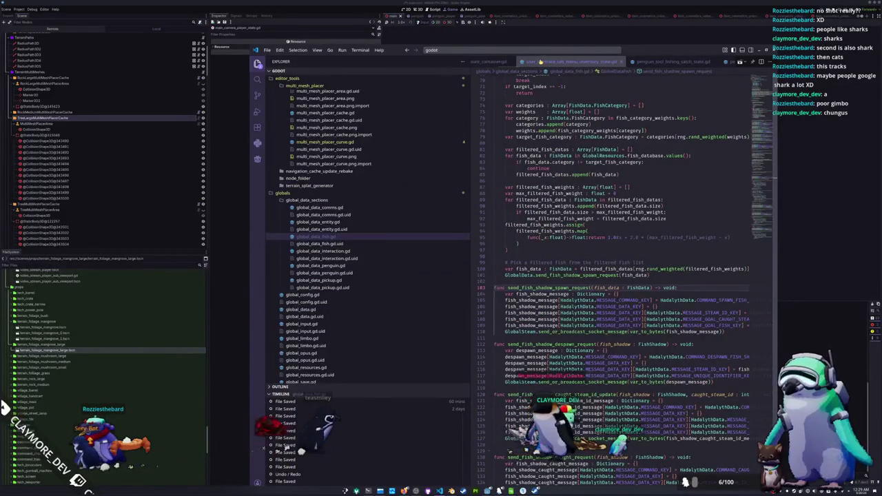
scroll(542, 62, "down", 5)
scroll(584, 63, "down", 3)
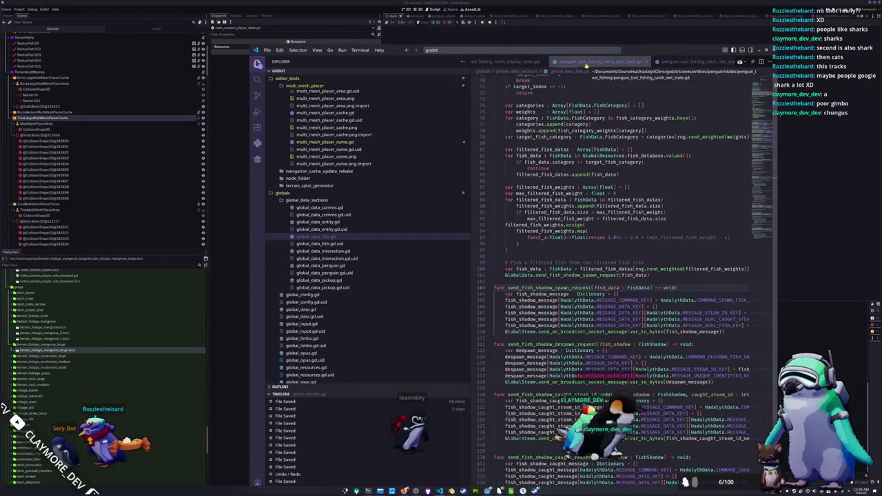
Open main_camera_player_state.gd through a quick file search for main_camera
key("ctrl+p")
type("player_cam")
key("ctrl+BackSpace")
type("main_camera_")
key("Return")
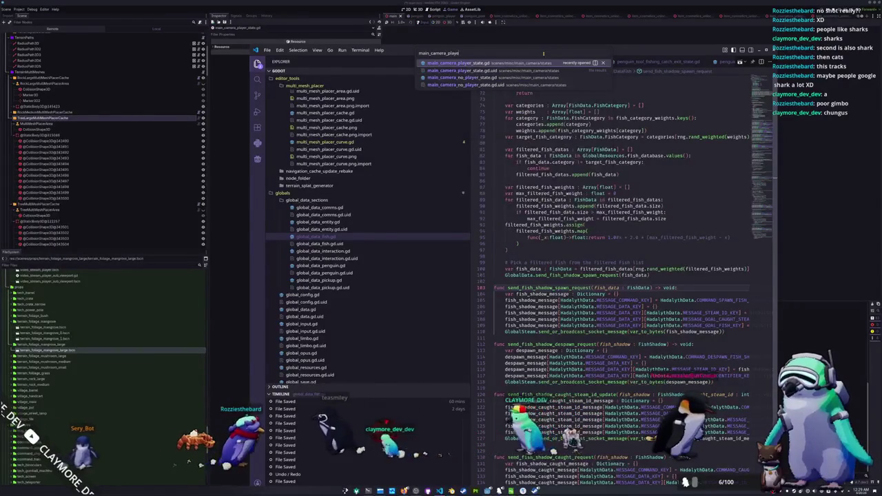
scroll(575, 163, "up", 5)
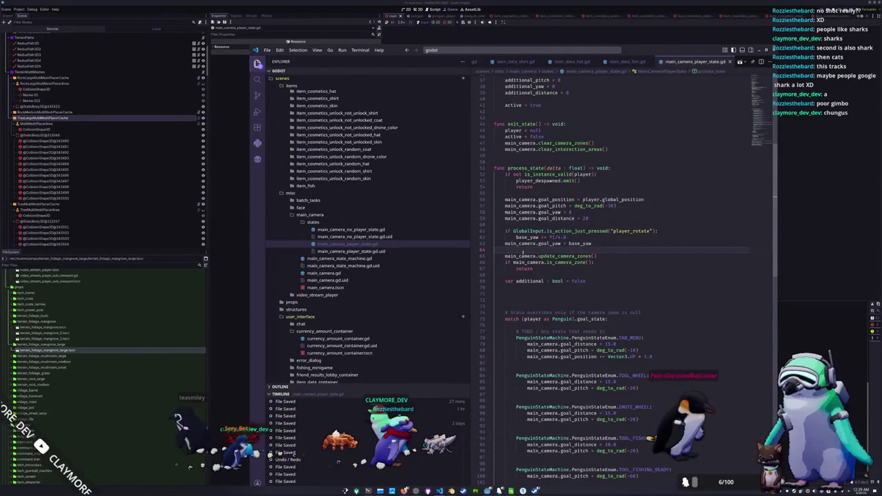
Add a second GlobalInput player_rotate if block that turns base_yaw by PI/4
key("Up")
key("Return")
key("Up")
type("if GlobalI")
key("Tab")
type(".is_action_just")
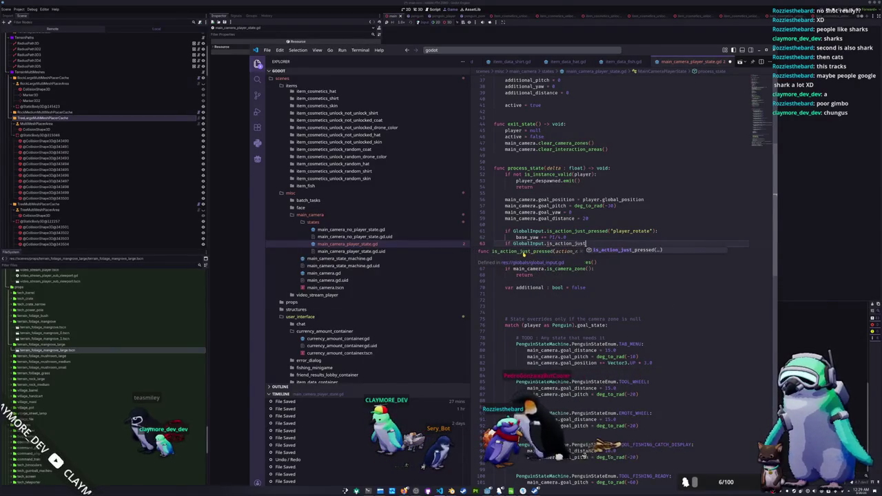
type("_pressed(\"player_rotate_counter_clockwise")
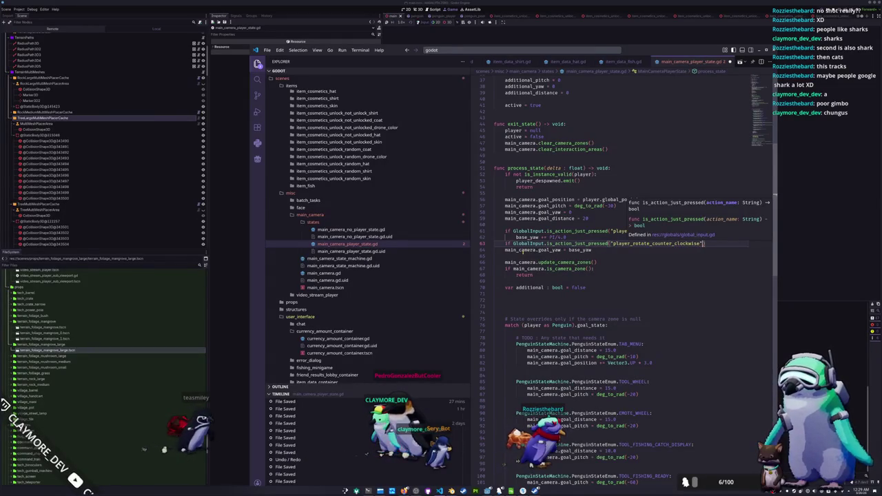
key("Escape")
key("Return")
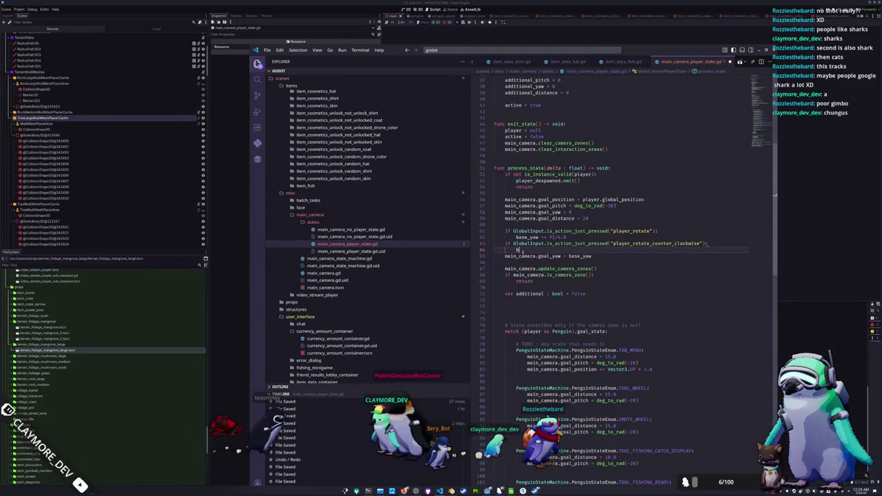
type("base_yaw")
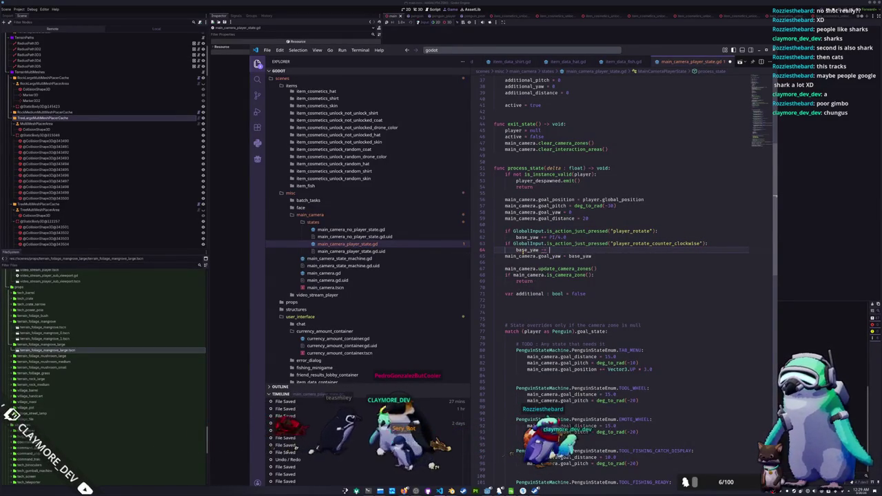
type(" -= PI/4.0")
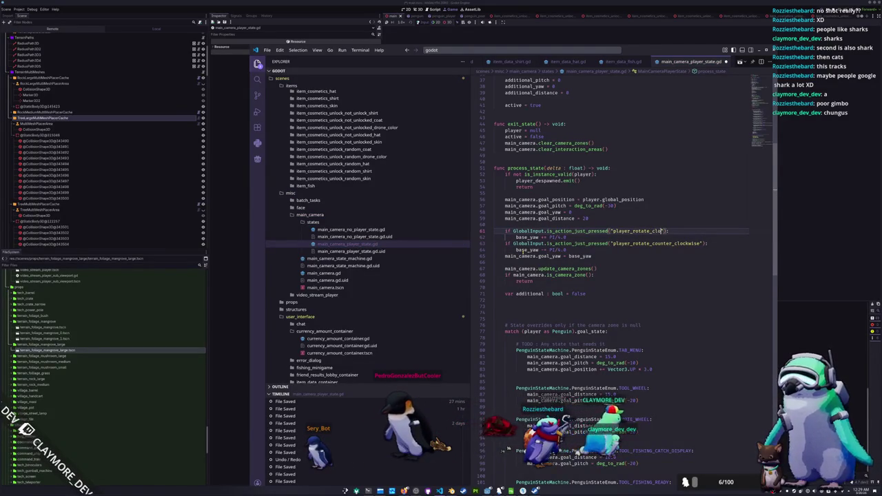
type("ckwise")
Flip the rotation sign on line 62 and delete the goal_yaw = base_yaw line
left_click(550, 237)
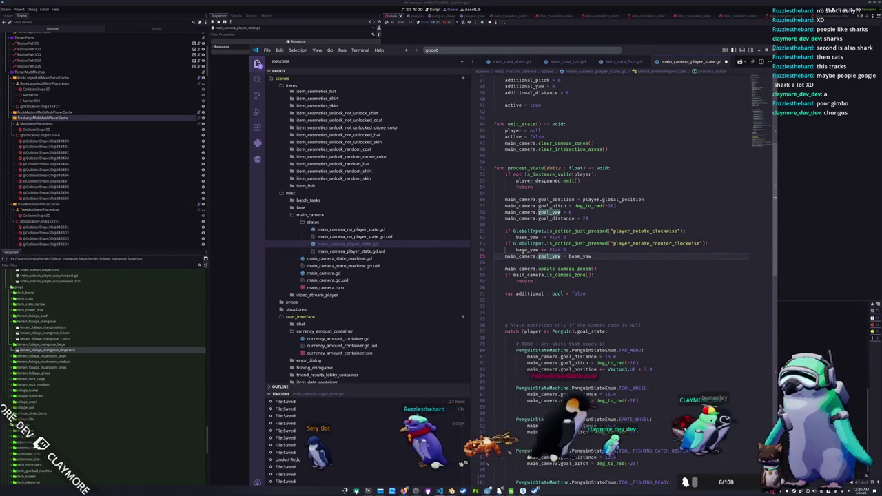
key("Home")
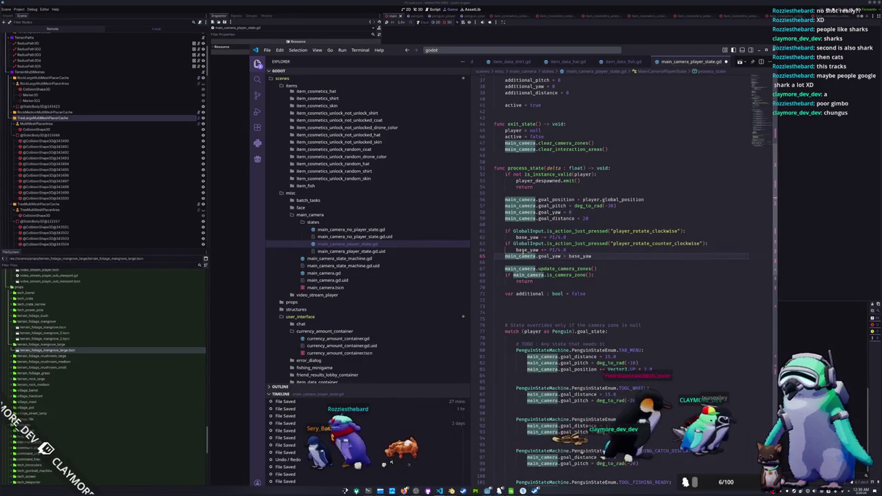
key("shift+Down")
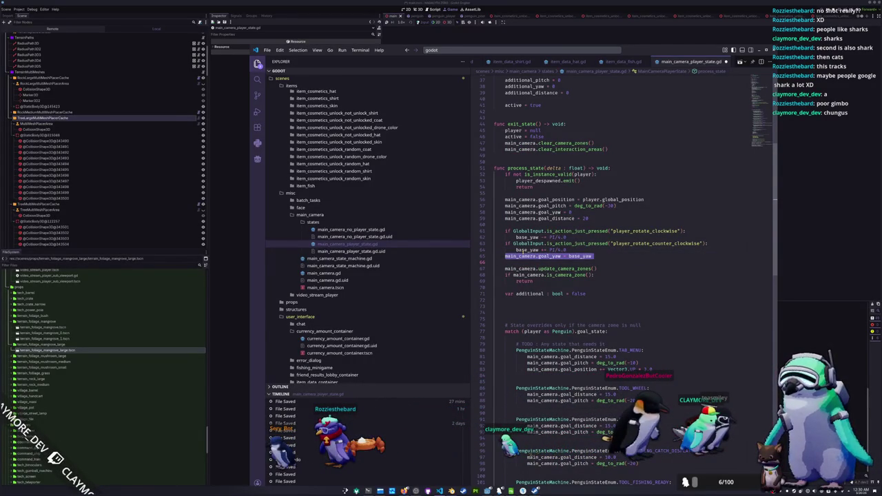
key("Delete")
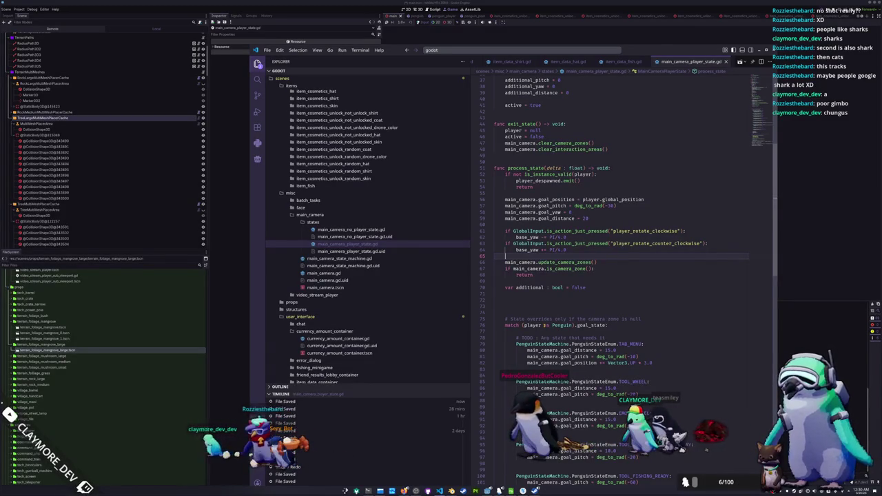
Add a PenguinStateMachine.PenguinStateEnum.IDLE: case right under the goal_state match line
scroll(540, 356, "down", 2)
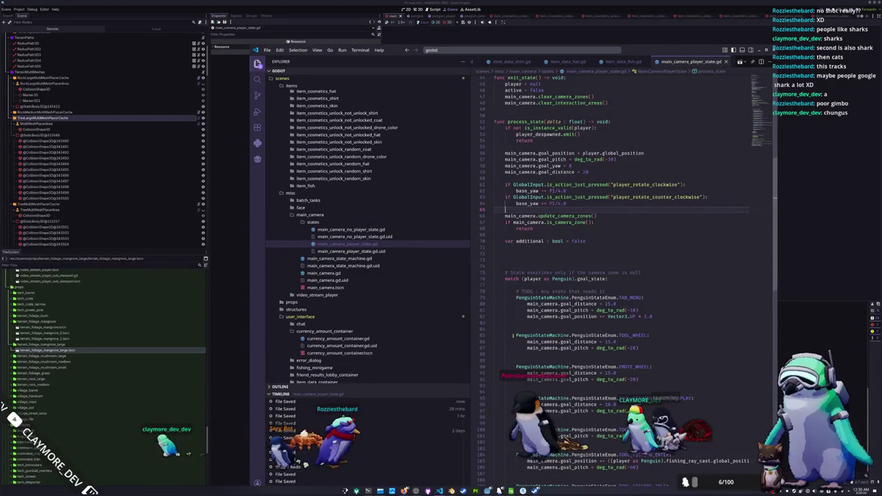
scroll(513, 336, "down", 10)
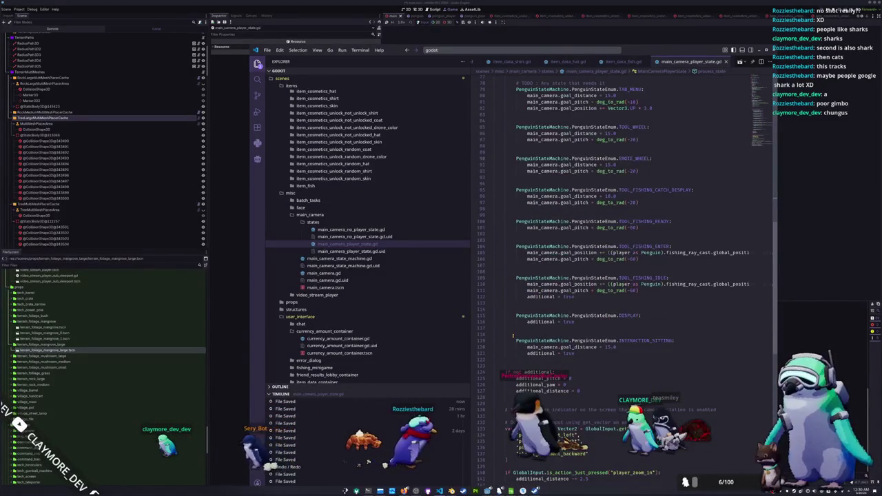
scroll(513, 336, "up", 7)
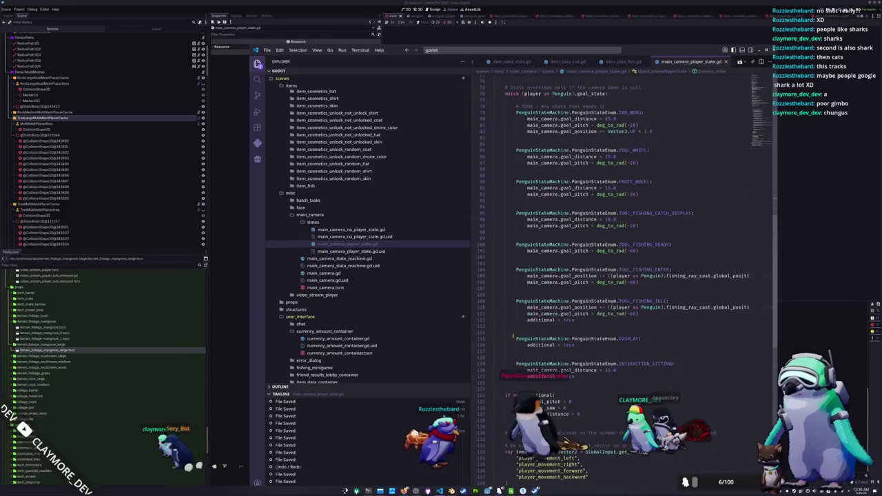
scroll(512, 336, "up", 3)
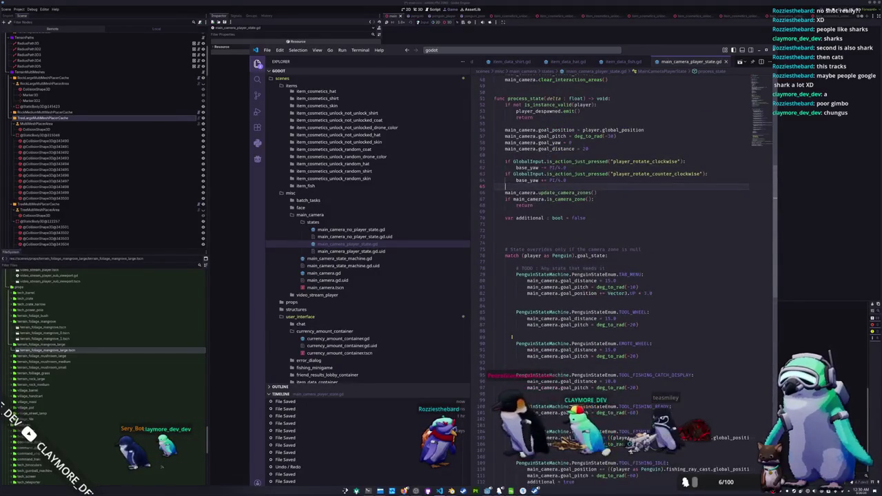
left_click(516, 285)
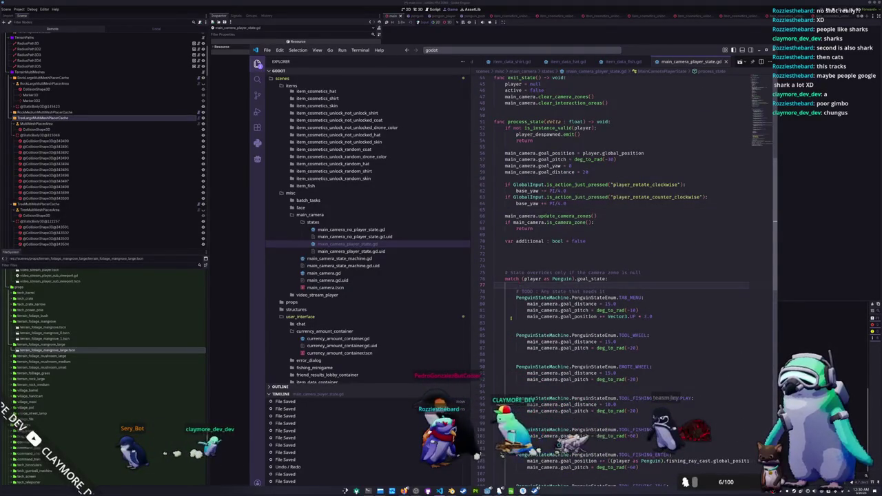
key("Return")
key("Return")
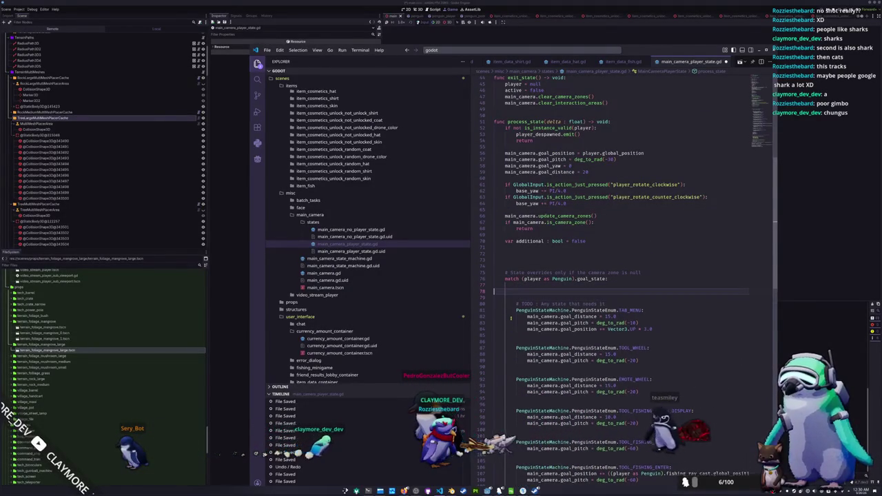
key("Tab")
type("Pengu")
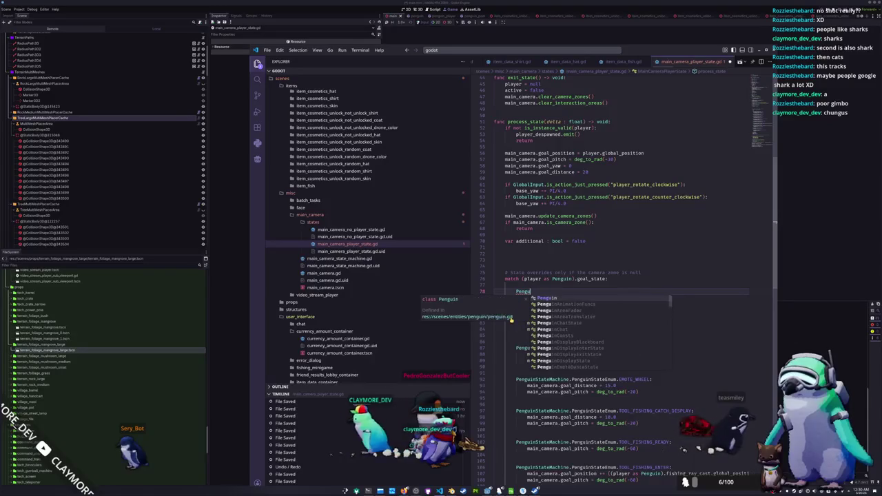
type("inStateMachin")
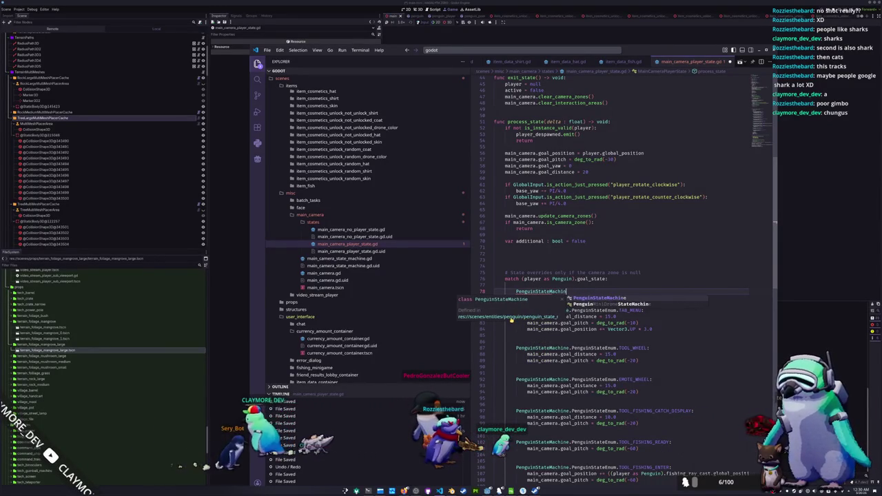
key("Tab")
type(".Penguin")
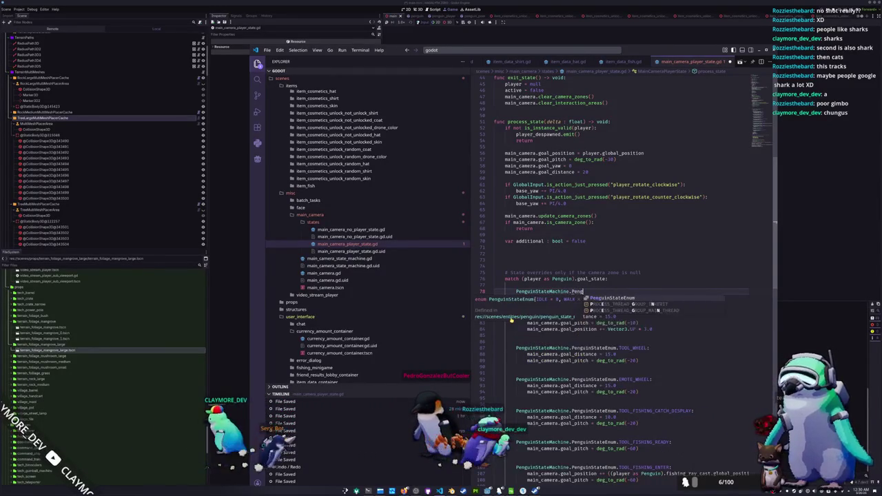
key("Tab")
type(".")
key("Tab")
type(":")
Inside the IDLE case, set main_camera.goal_yaw = base_yaw
key("Return")
type("main_")
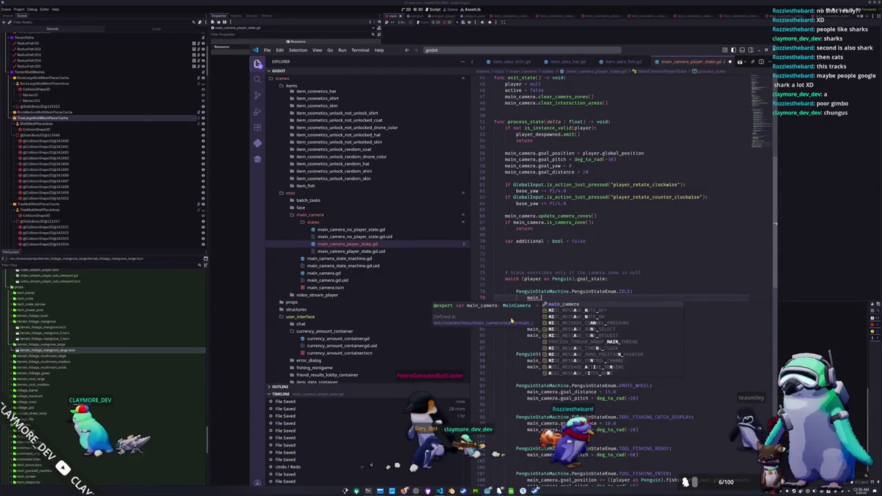
type("camera.goal_yaw = b")
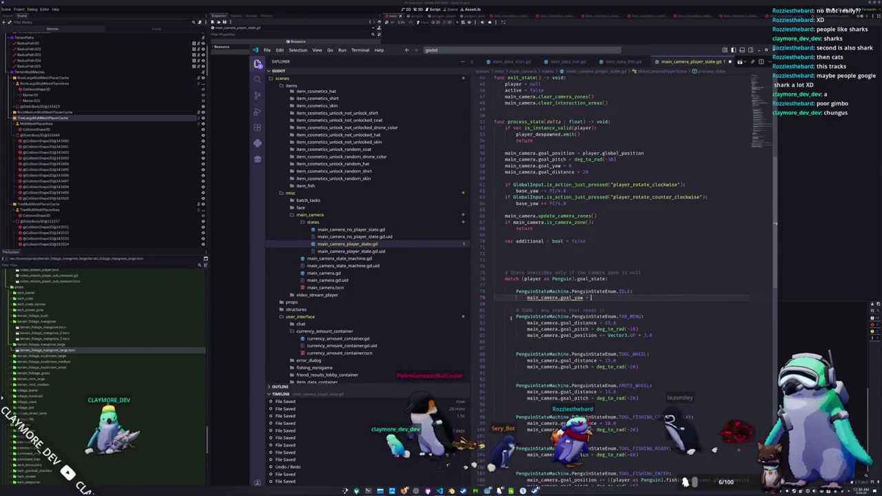
type("ase_yaw")
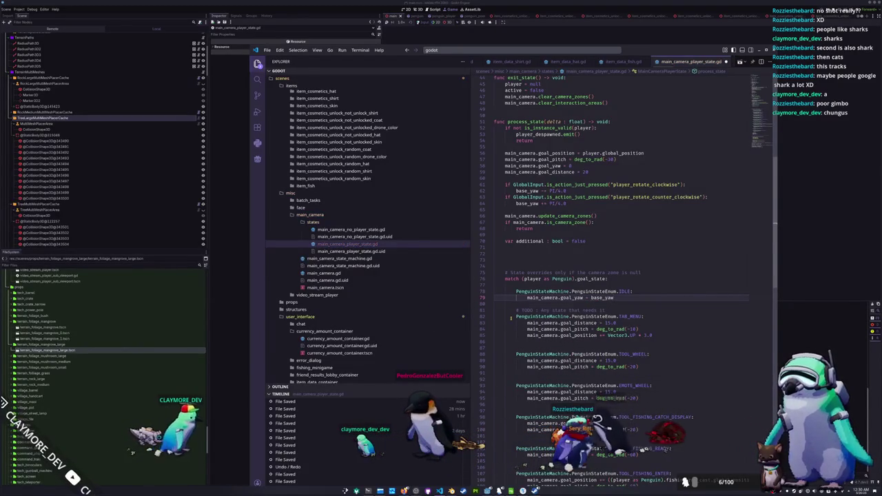
key("Down")
key("Return")
key("Up")
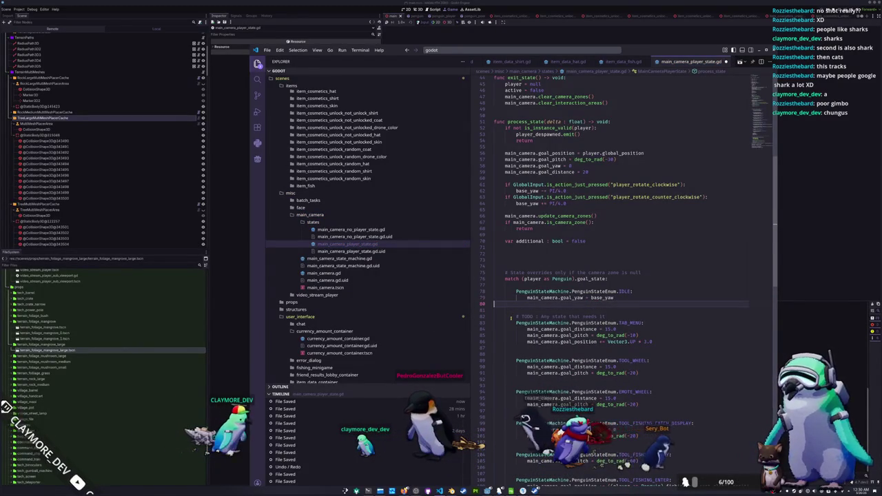
key("Up")
key("Up")
key("Up")
key("Up")
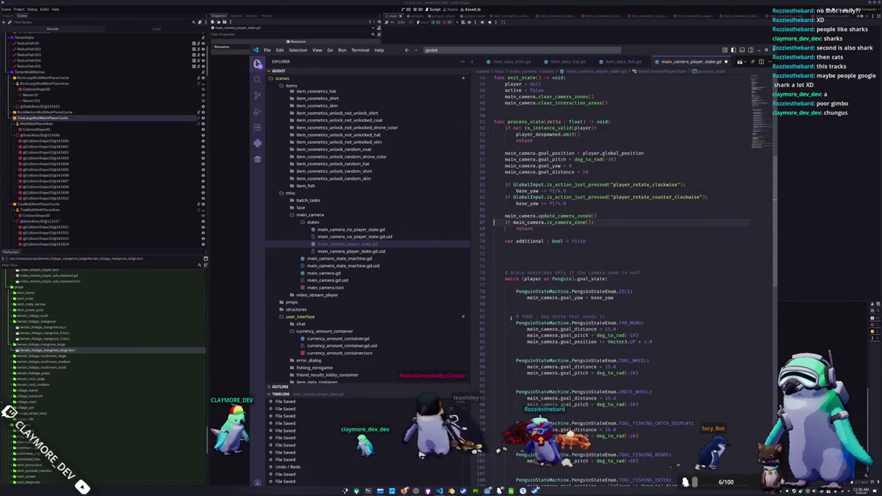
key("shift+Up")
key("shift+Up")
key("shift+Up")
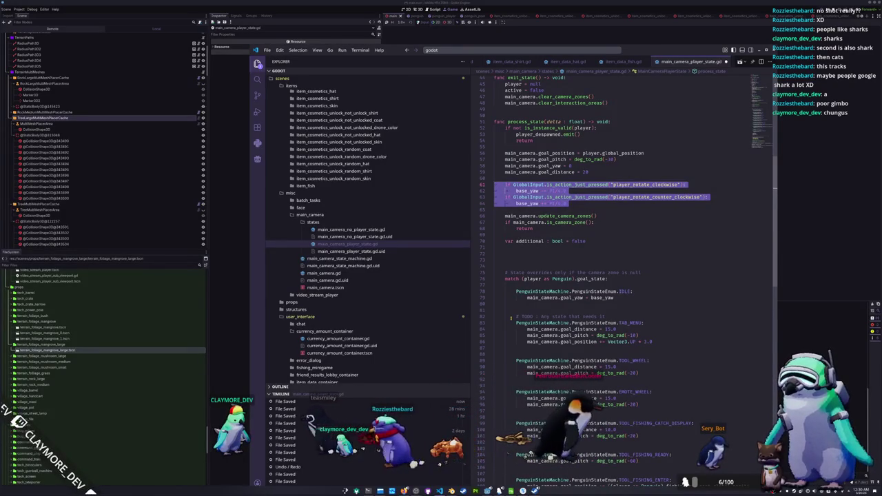
Declare base : bool = false and move it above the additional declaration
key("shift+Down")
key("shift+Down")
key("shift+Down")
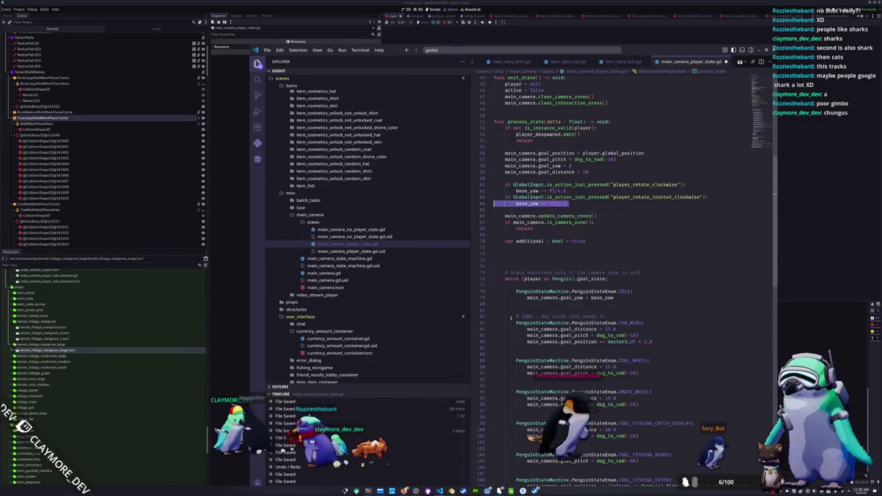
key("shift+Up")
key("shift+Up")
key("shift+Up")
key("Down")
key("Down")
key("Down")
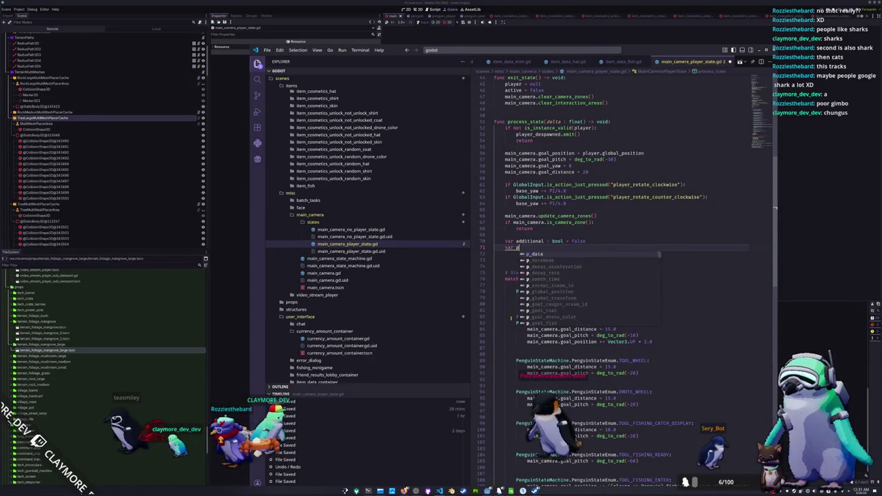
type("ase : b")
type("ool = false")
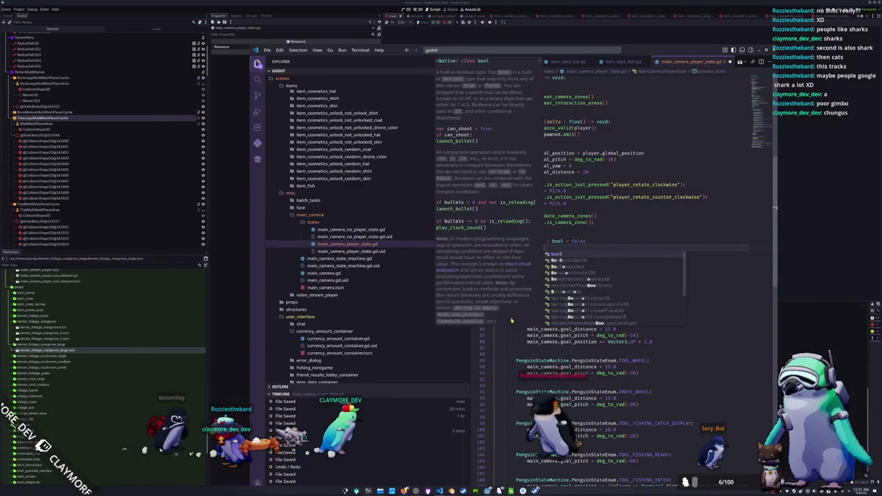
key("Return")
key("Up")
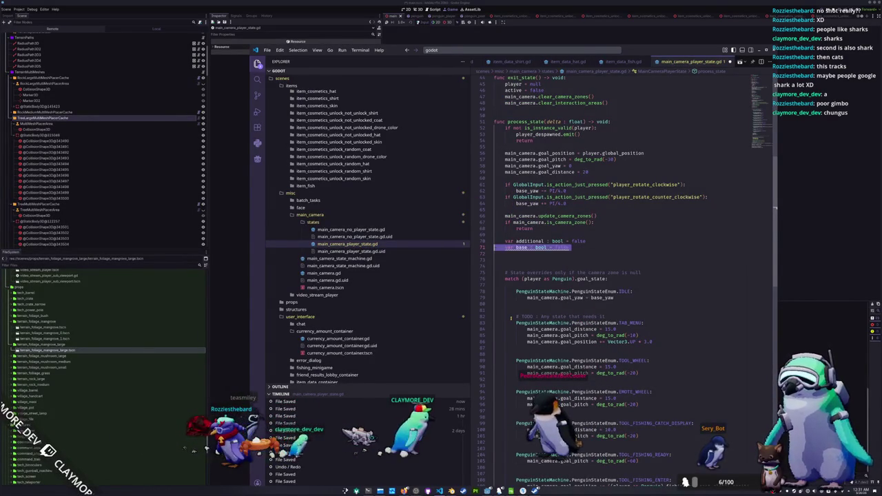
key("alt+Up")
Delete the two rotation if blocks and the blank line above update_camera_zones
key("Up")
key("Up")
key("Up")
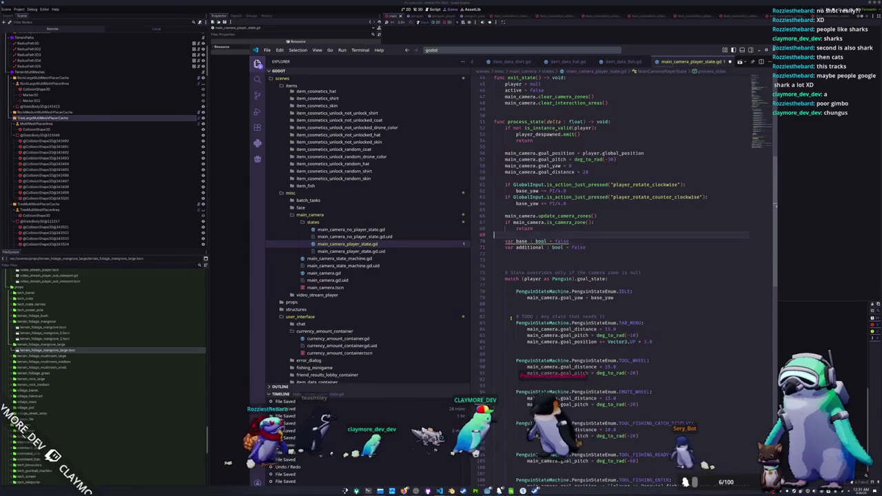
key("shift+Up")
key("shift+Up")
key("shift+Up")
key("BackSpace")
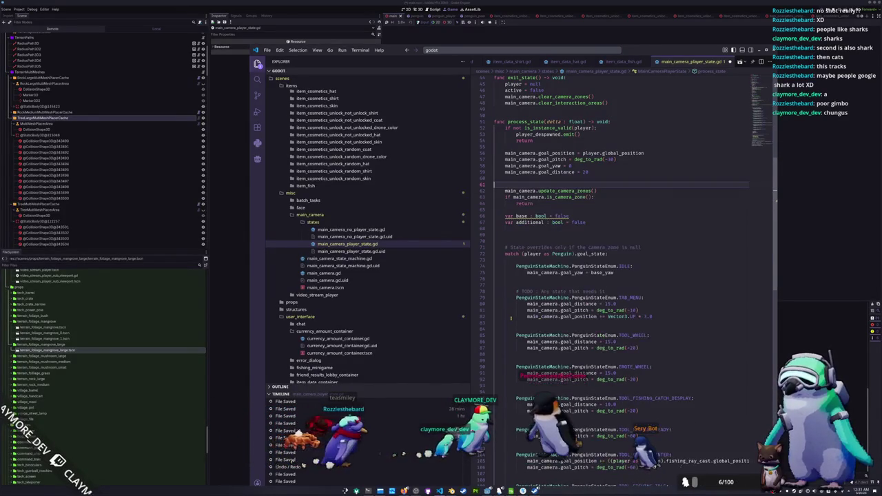
key("BackSpace")
key("Down")
key("Down")
key("Down")
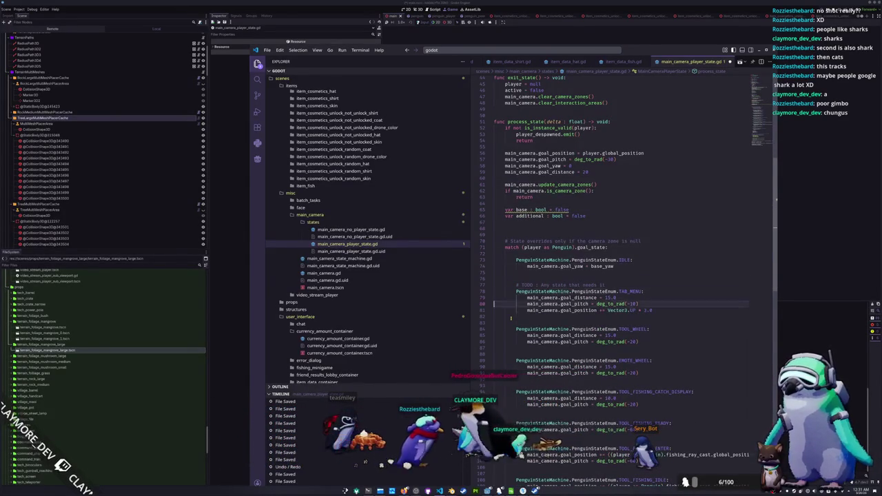
Make the IDLE case set base = true instead of the goal_yaw assignment
scroll(511, 318, "down", 9)
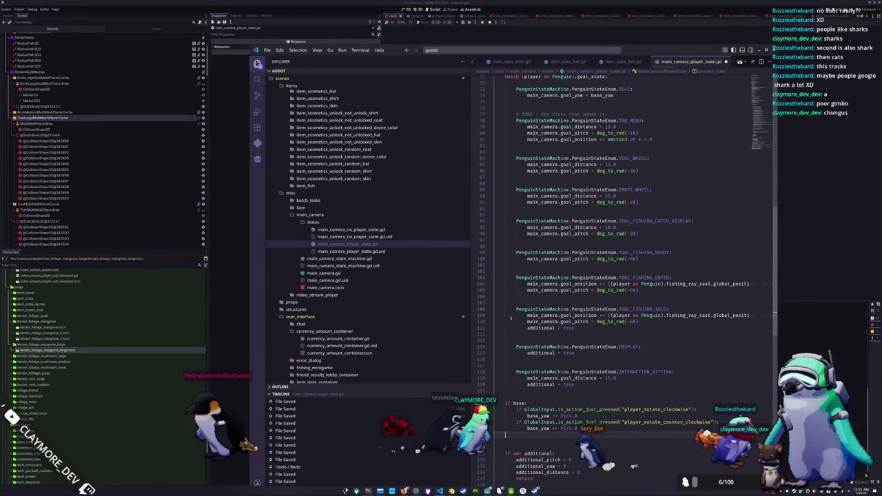
type("base:")
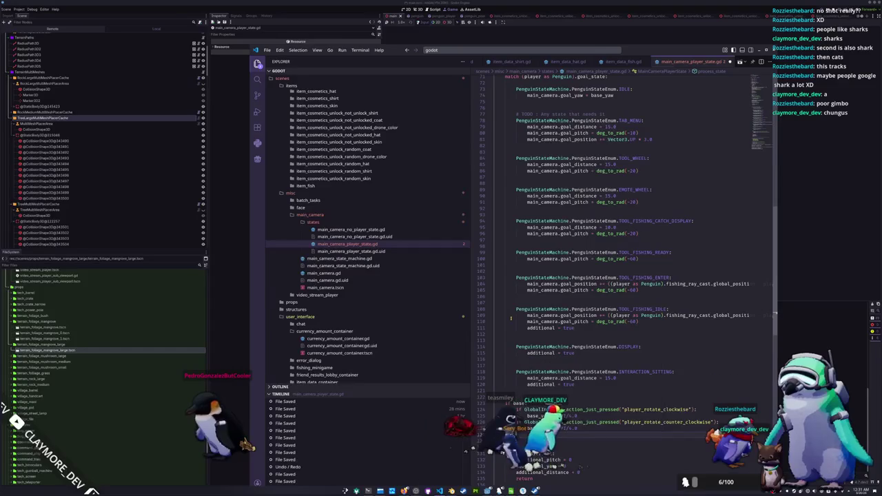
type("_camera.goal_yaw")
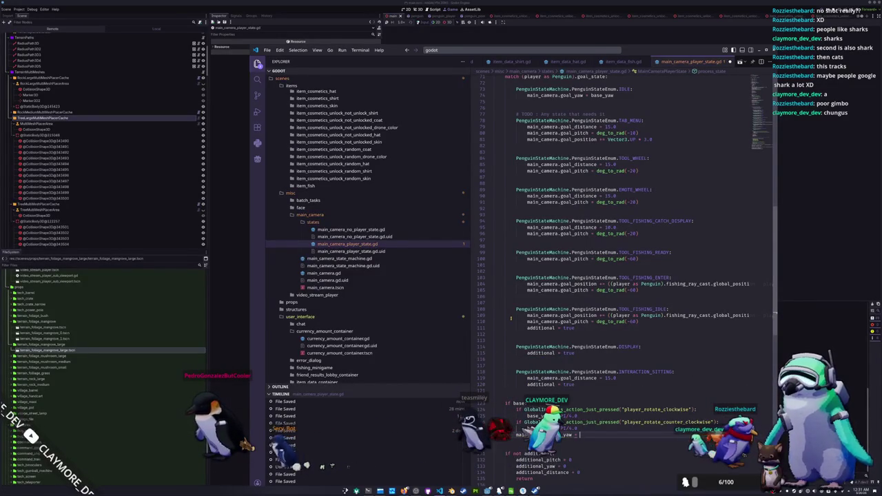
type(" = base_")
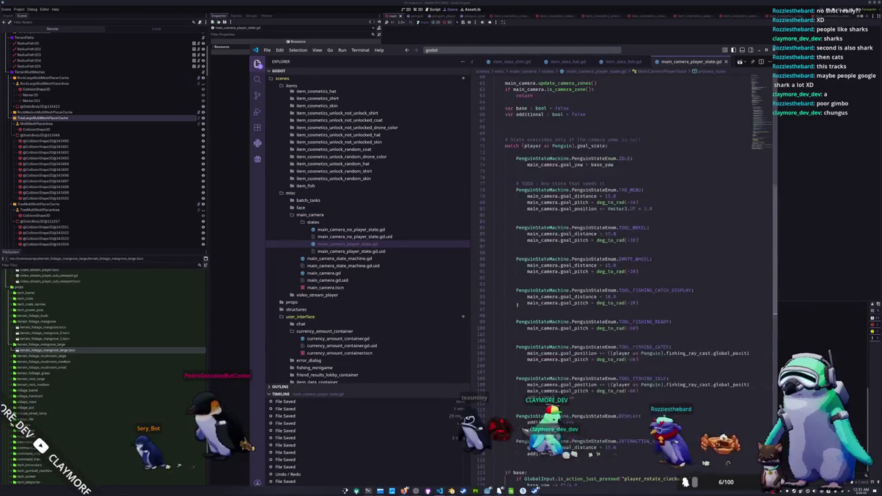
scroll(510, 318, "up", 6)
key("shift+Home")
type("base = true")
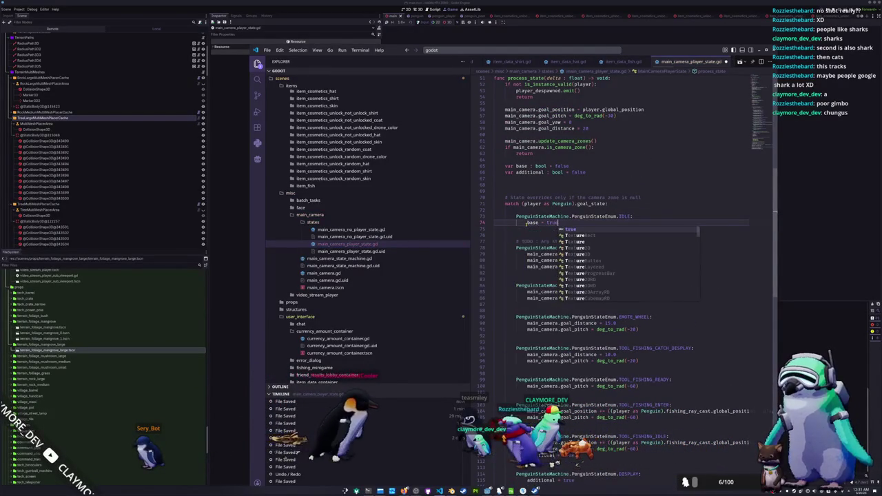
key("Return")
Add a PenguinStateEnum.WALK case setting base = true, and begin another PenguinStateEnum case
type("PenguinS")
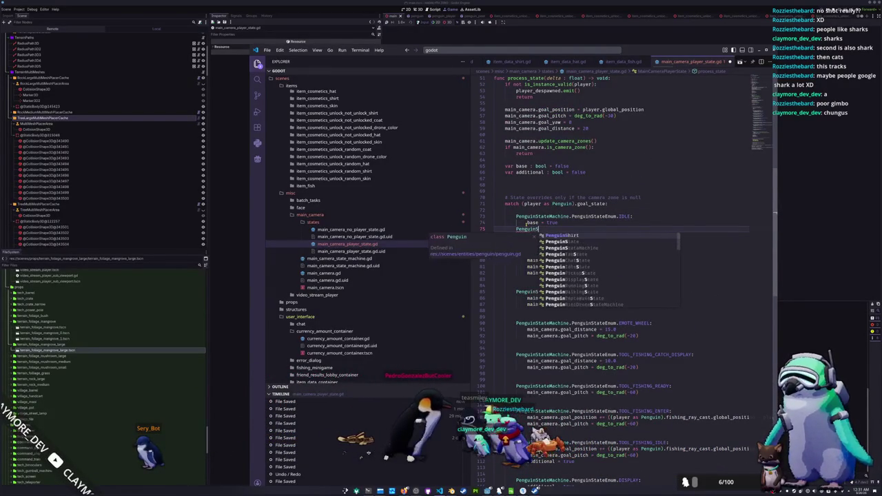
type("tateMachine.")
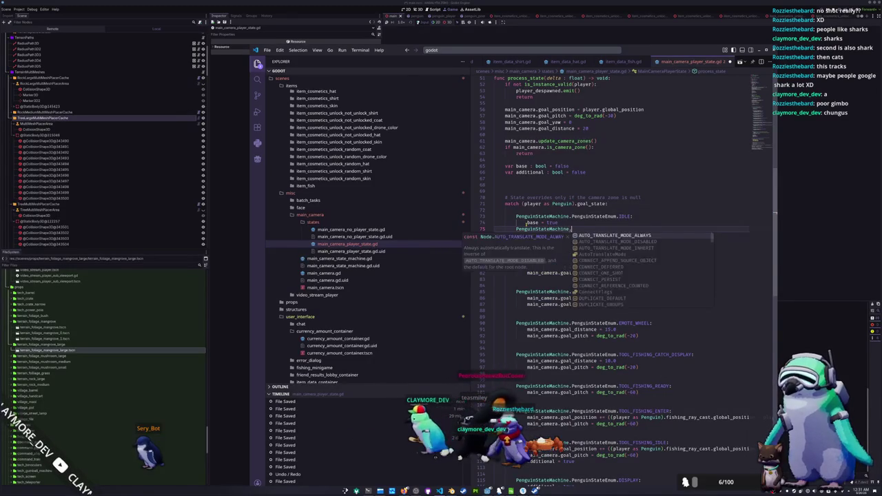
type("PenguinStateEnum.WALK:")
key("Return")
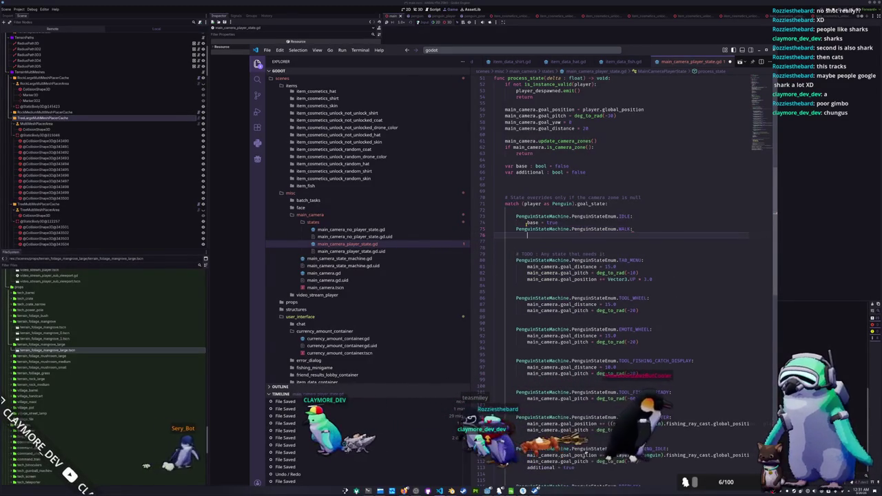
type("base = true")
key("Return")
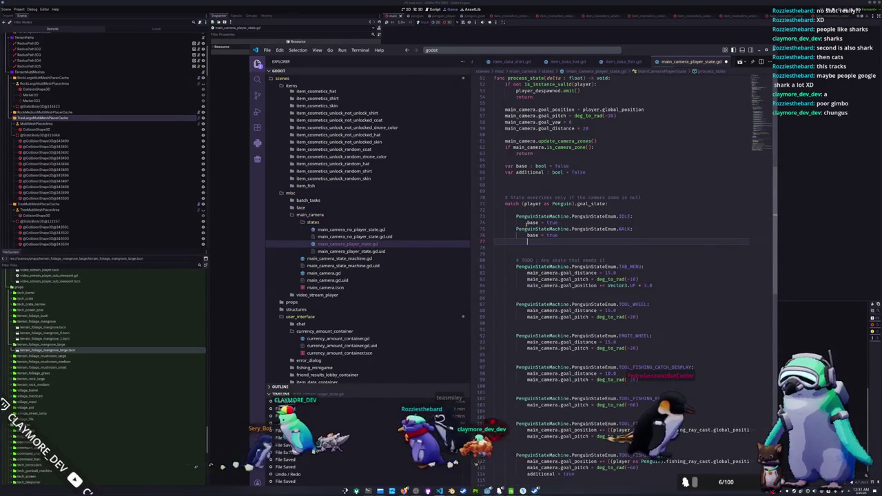
type("PenguinStat")
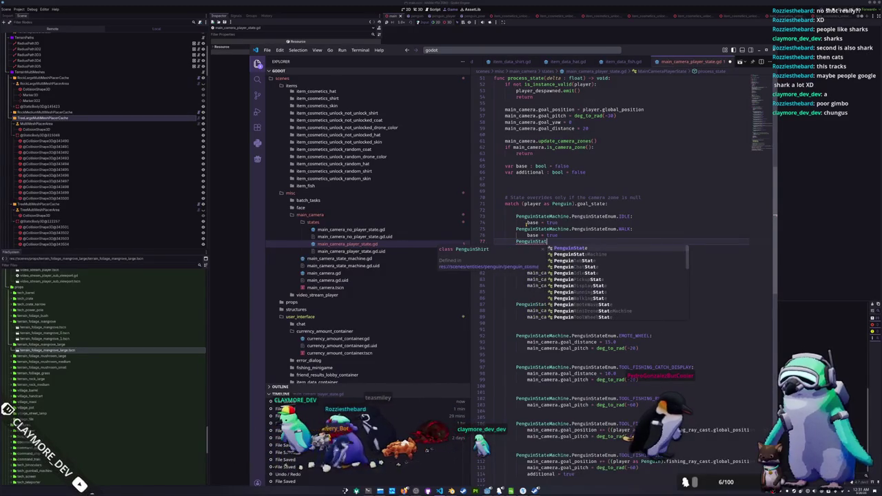
type("eMachine.PenguinStateEnum.")
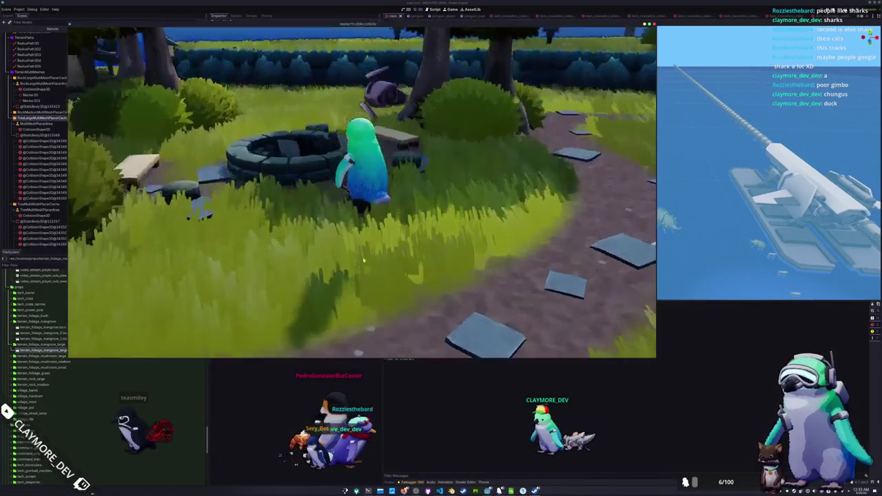
Bring Visual Studio Code back in front of the running game
key("alt+Tab")
Add a 'main_camera.goal_position.y +=' line under the INTERACTION_SITTING case
scroll(635, 273, "down", 5)
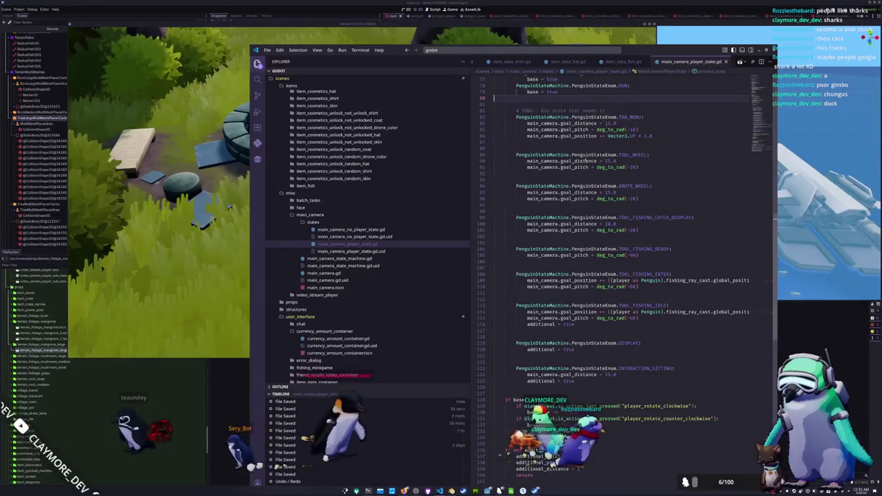
scroll(593, 276, "down", 3)
double_click(597, 328)
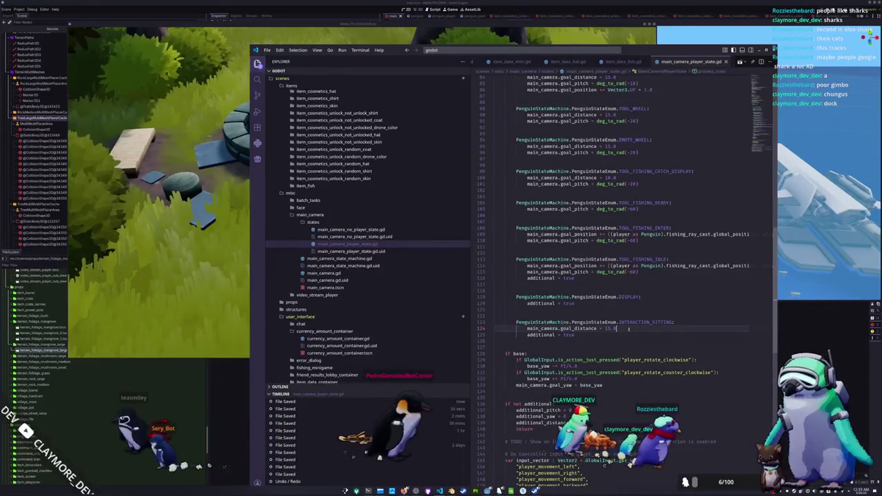
key("ctrl+Left")
key("ctrl+Left")
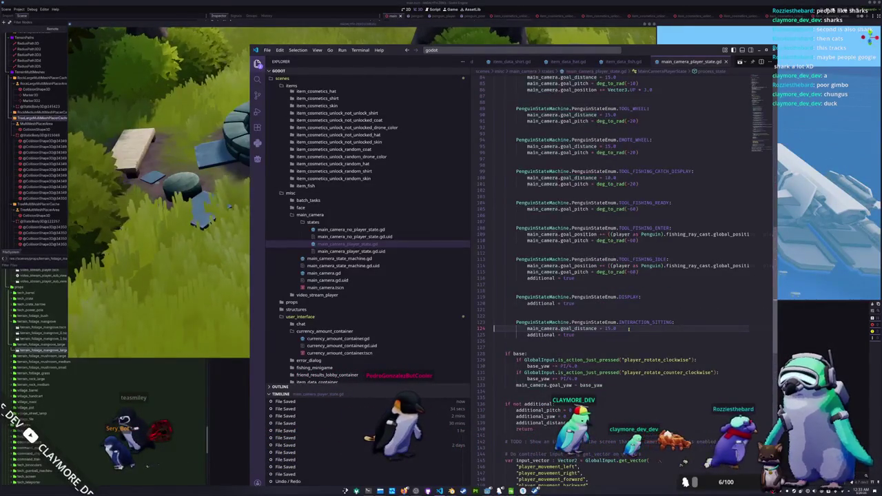
key("Up")
key("Up")
key("Up")
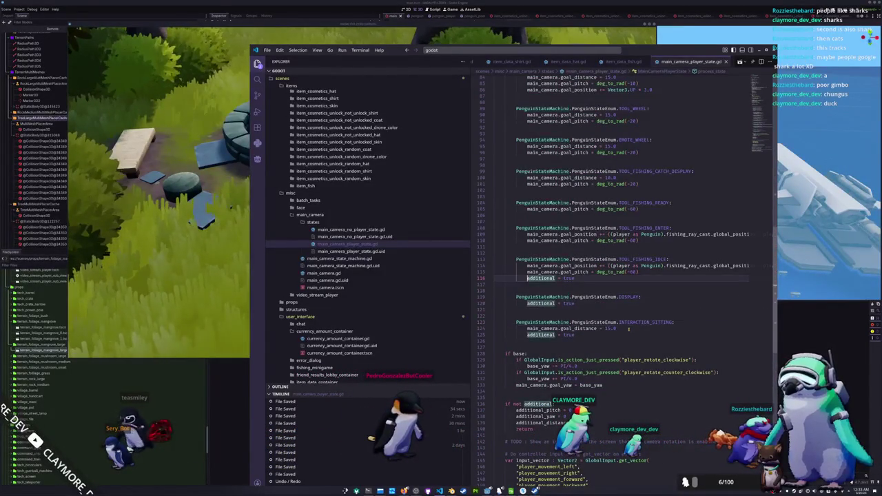
key("Down")
key("Down")
key("Down")
key("End")
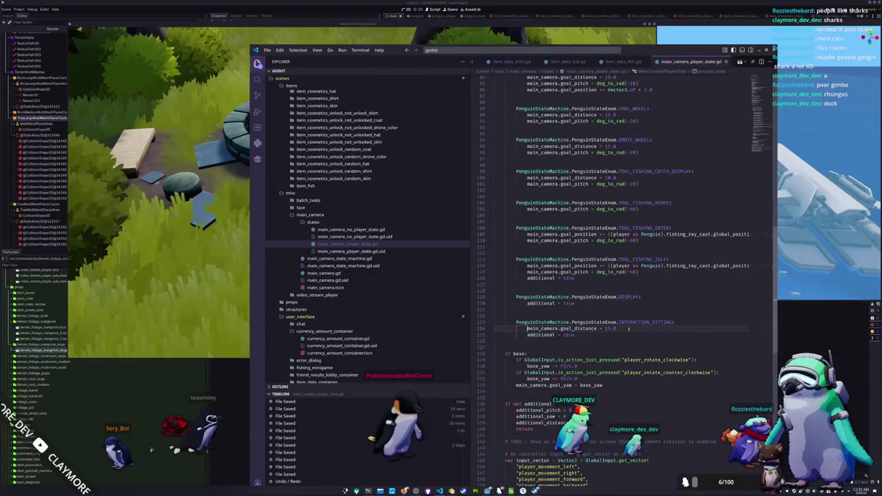
key("Return")
type("ain_came")
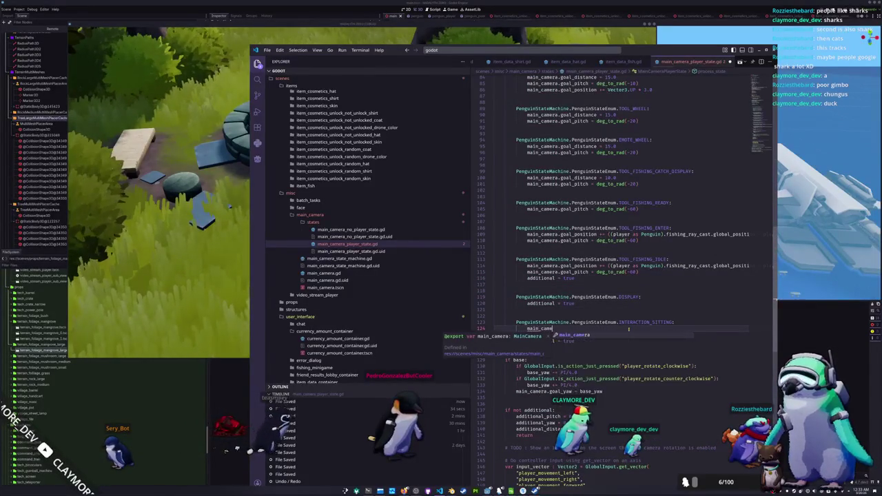
type("ra.goal_position += 1.0")
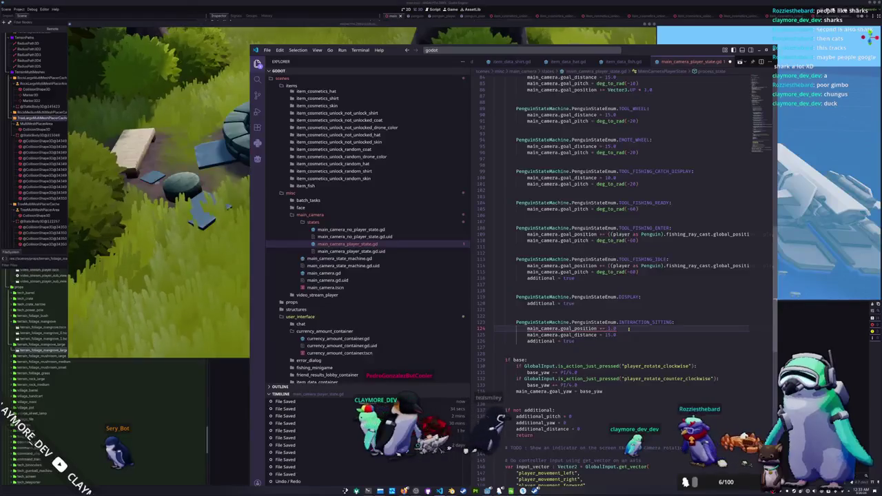
key("Left")
key("Left")
key("Left")
type(".y")
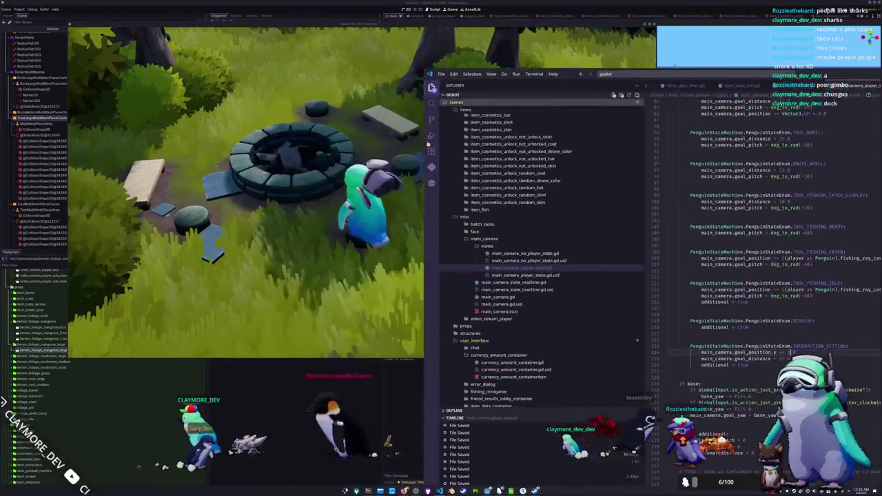
left_click(342, 237)
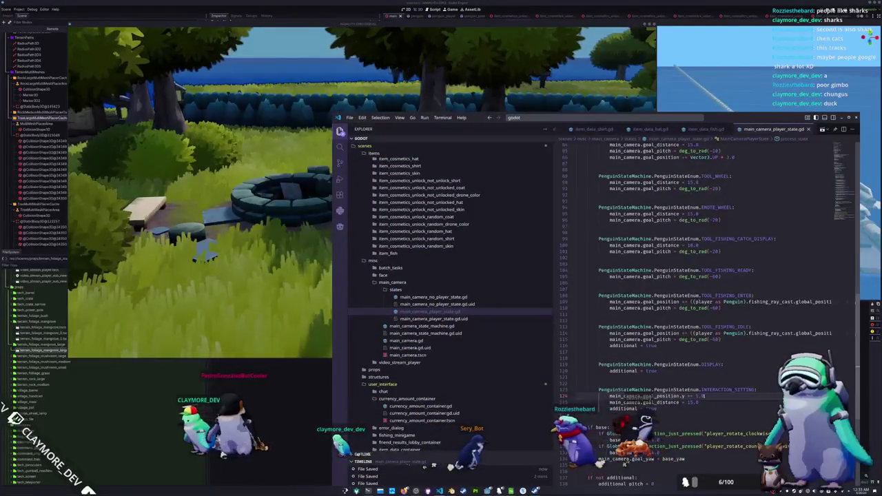
Finish the y offset with 1 and swing the camera in the running game to test it
type("1")
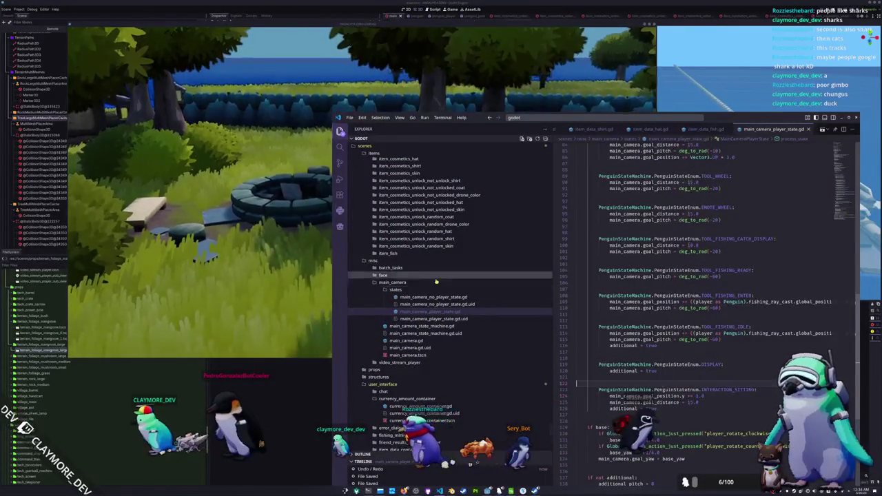
left_click(264, 270)
key("e")
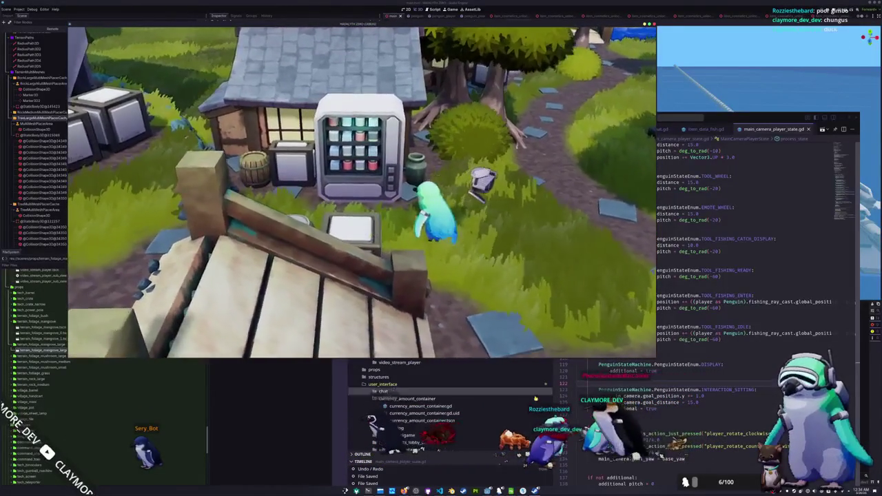
left_click(610, 386)
Jump to the is_camera_zone definition in main_camera.gd and add a blank line below it
scroll(601, 319, "up", 10)
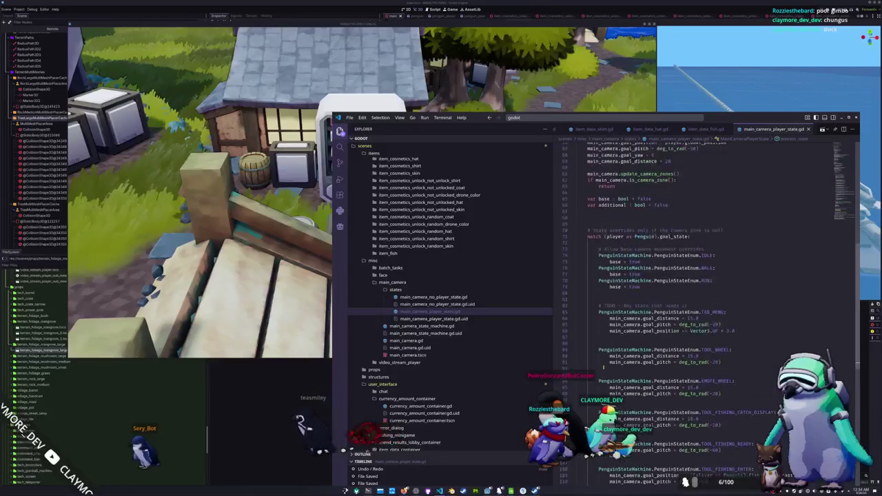
scroll(602, 320, "up", 2)
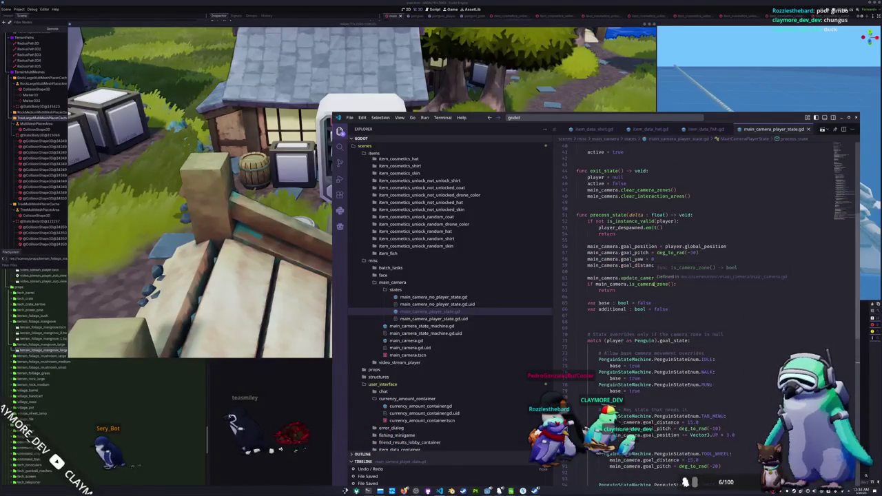
scroll(665, 338, "up", 3)
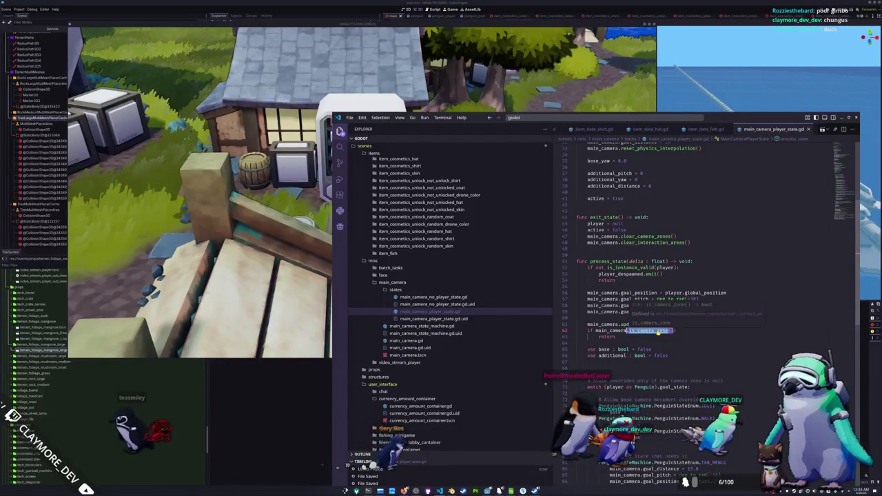
left_click(658, 331, "ctrl")
left_click(615, 276)
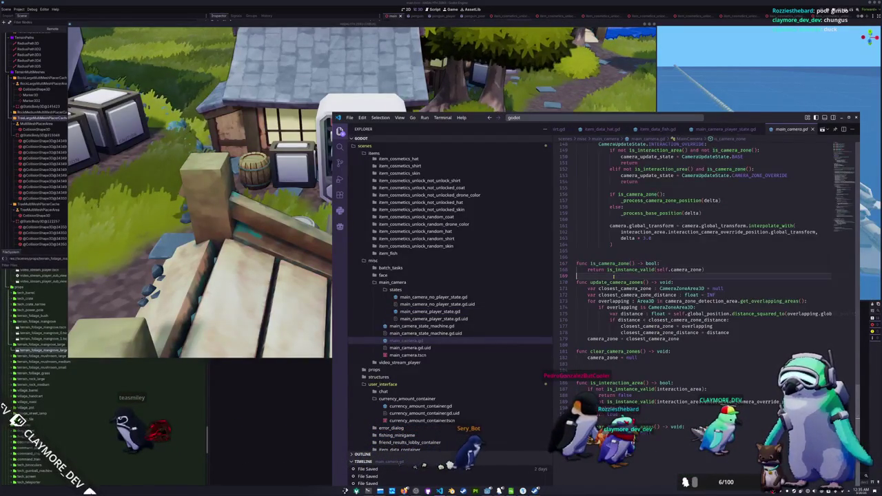
key("Return")
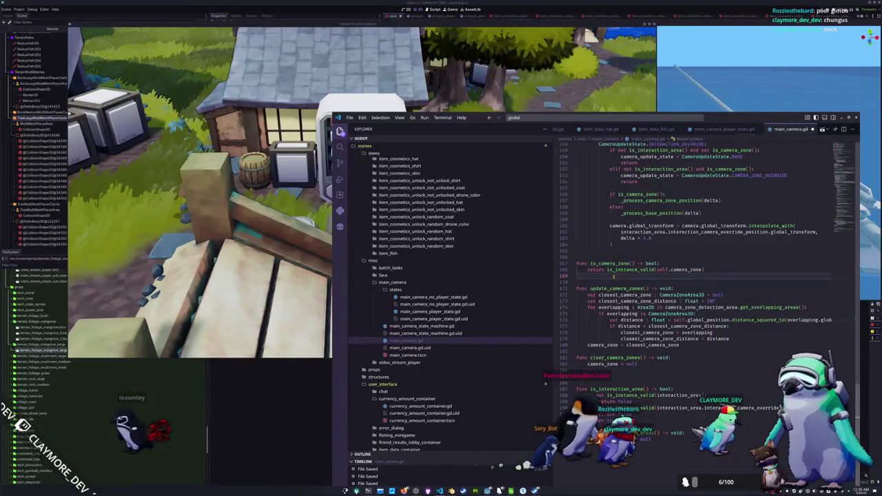
Review the uses of is_camera_zone and the override state assignment on line 104
scroll(614, 276, "up", 15)
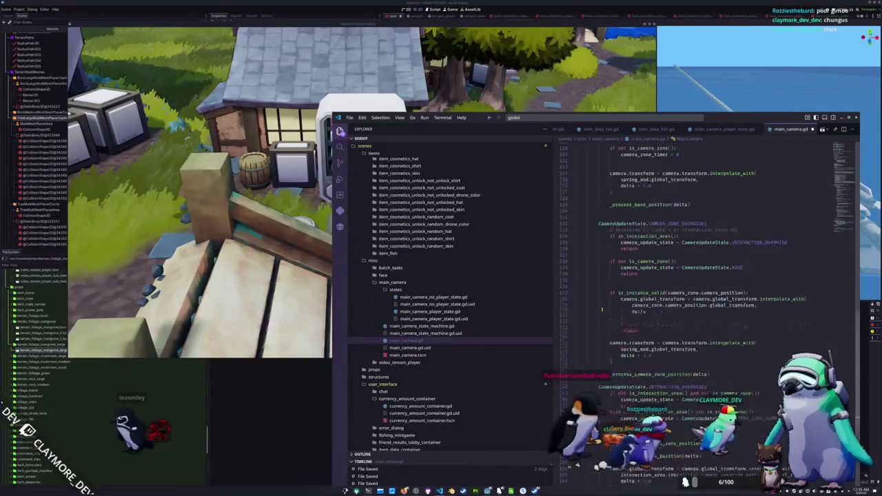
scroll(601, 308, "up", 3)
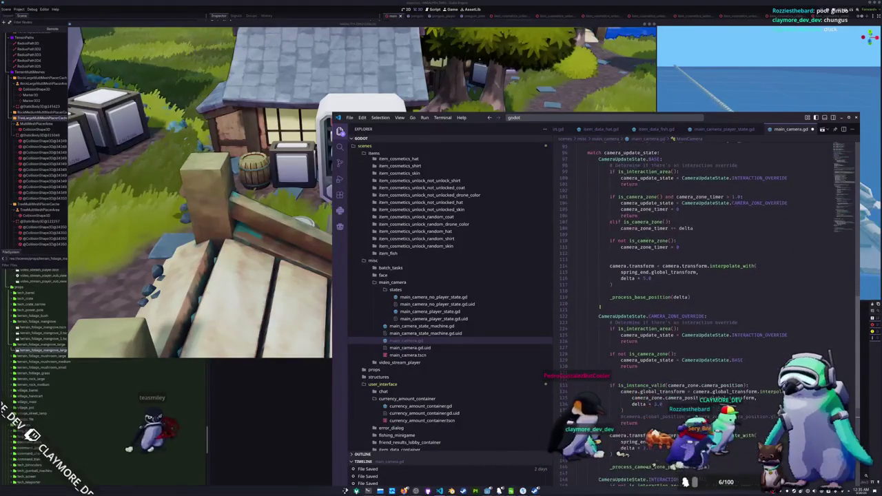
scroll(666, 265, "down", 5)
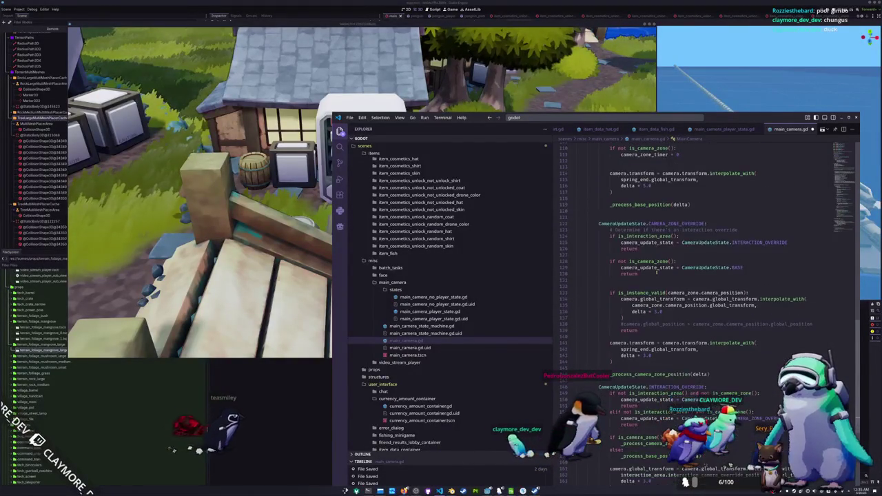
scroll(655, 293, "up", 7)
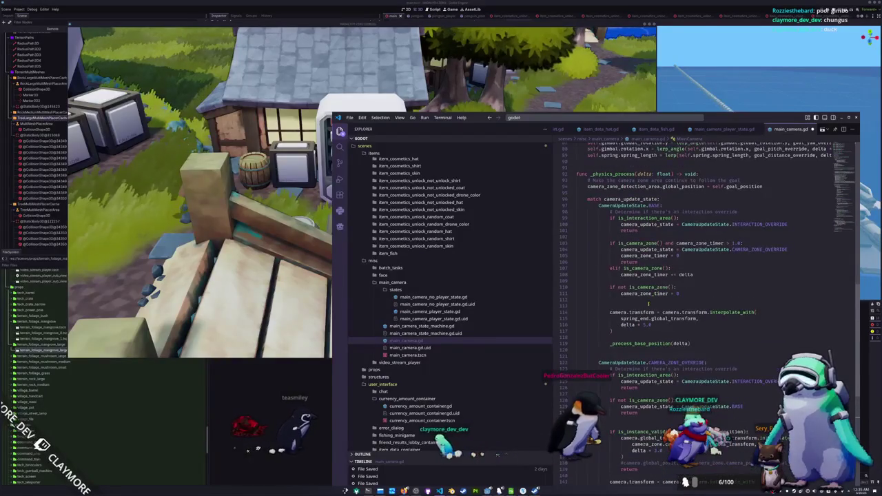
double_click(646, 288)
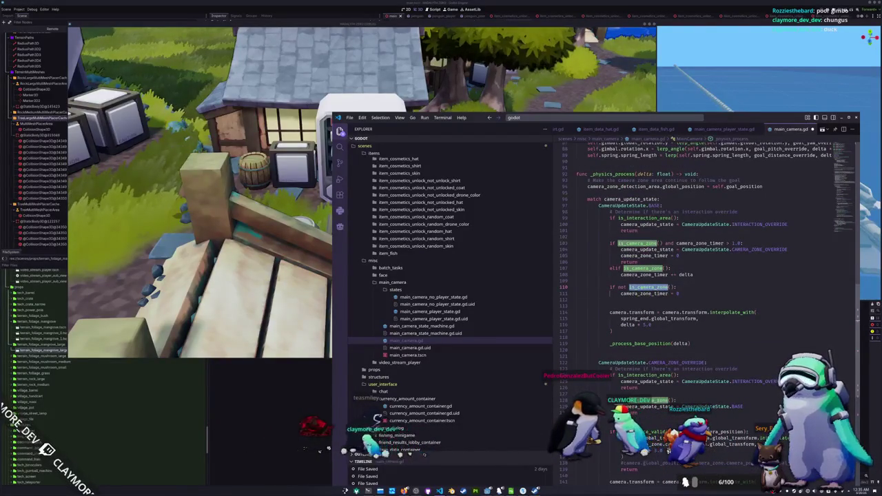
double_click(637, 244)
left_click_drag(620, 248, 788, 249)
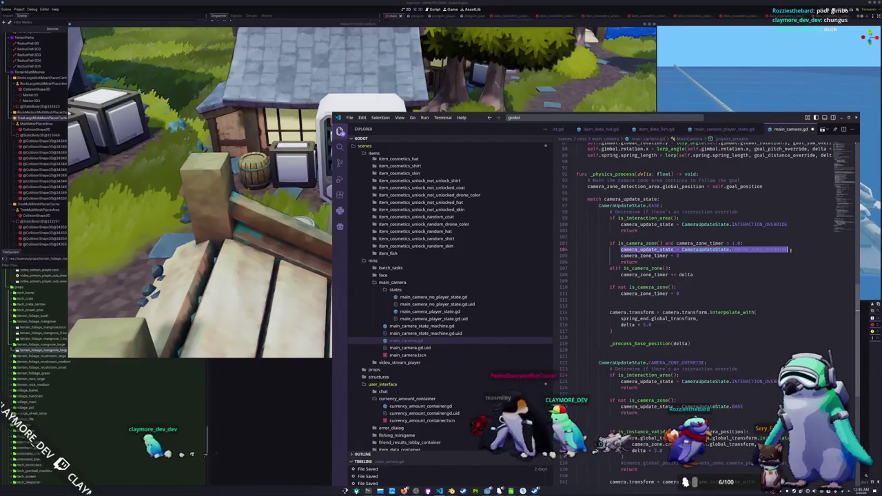
scroll(790, 253, "down", 15)
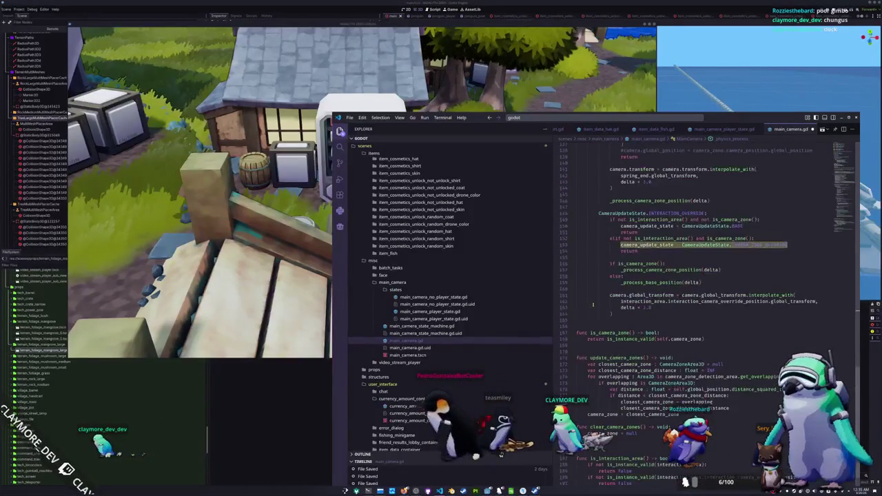
Add func is_camera_zone_state() -> bool returning the CAMERA_ZONE_OVERRIDE comparison
left_click(588, 265)
key("Return")
type("func is_camera_z")
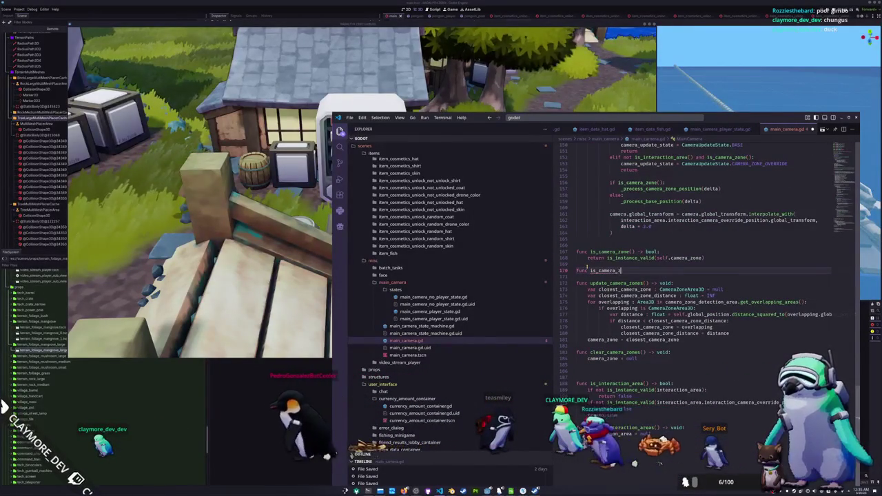
type("one_state() -> bo")
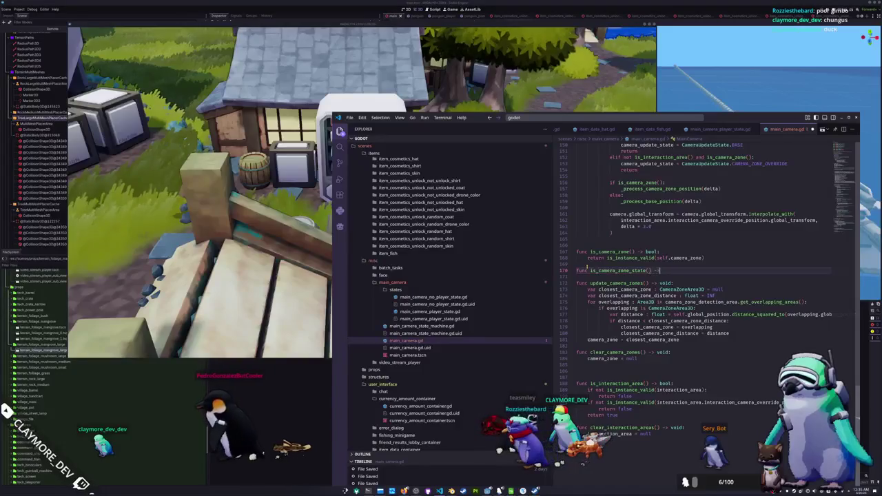
type("ol:")
key("Return")
type("return")
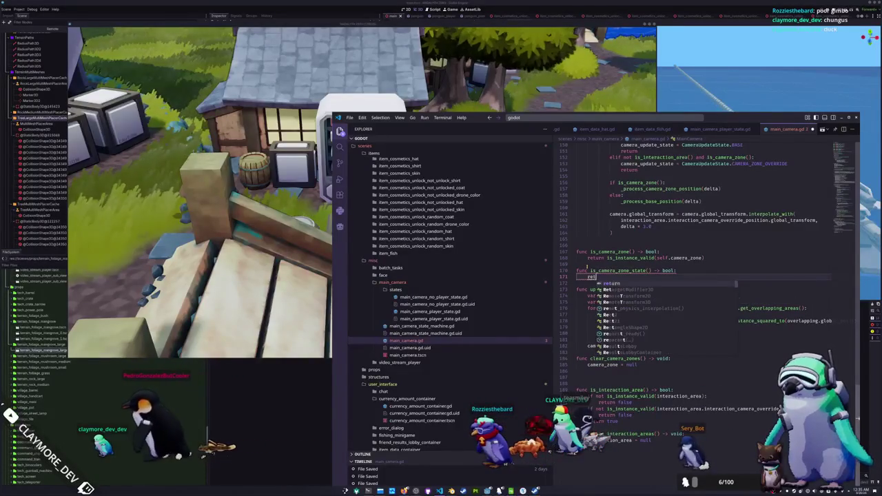
key("Tab")
key("BackSpace")
key("BackSpace")
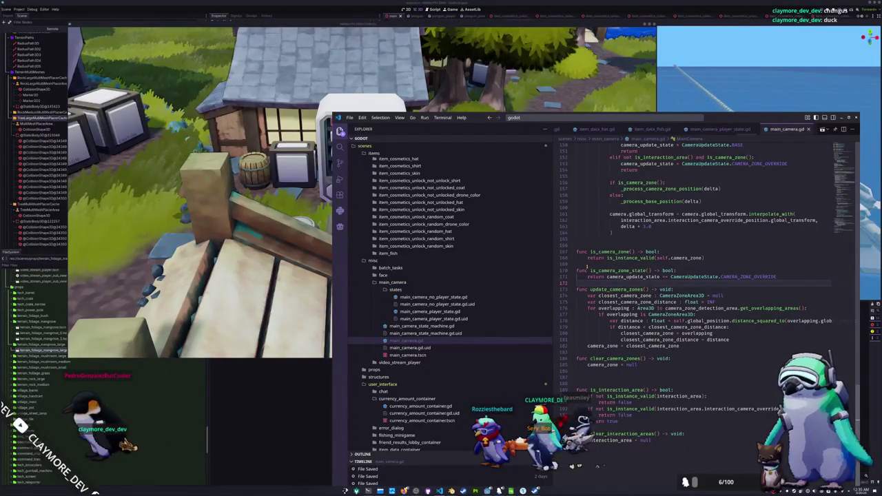
Require main_camera.is_camera_zone_state() in the player state's camera-zone check and save
left_click(429, 312)
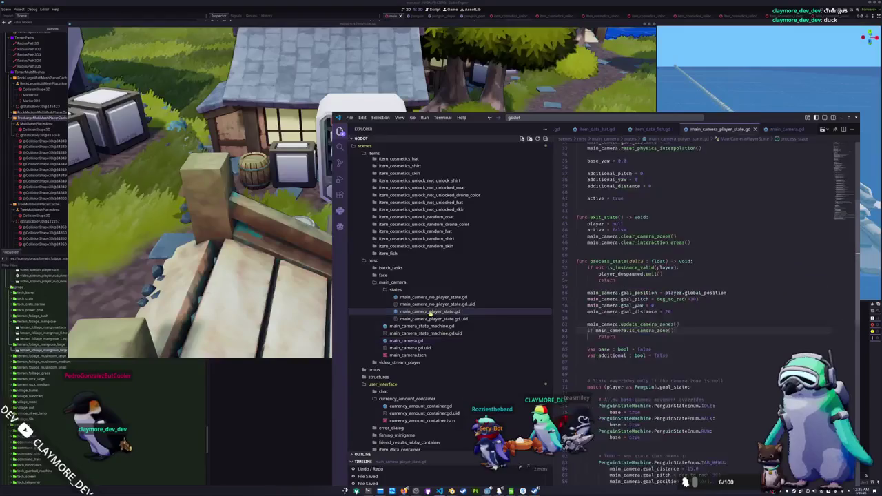
type("and main_camera.is_camera_zone_state(")
key("Return")
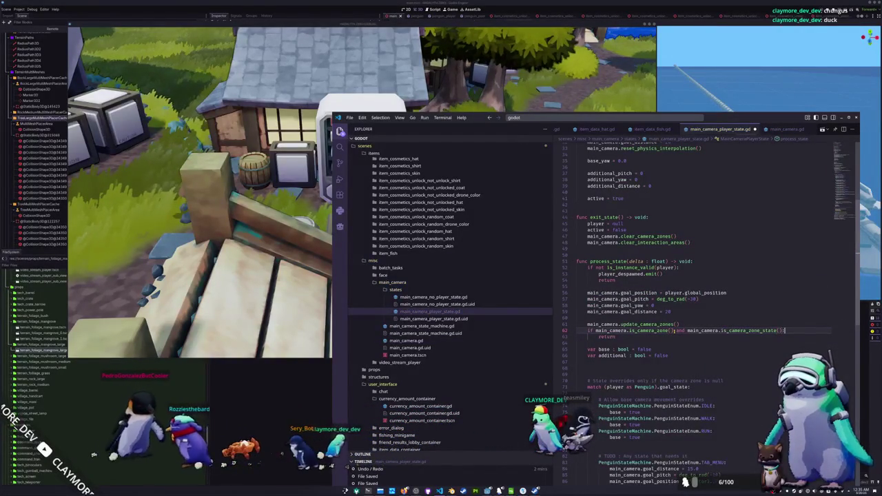
type("):")
key("ctrl+s")
key("alt+Tab")
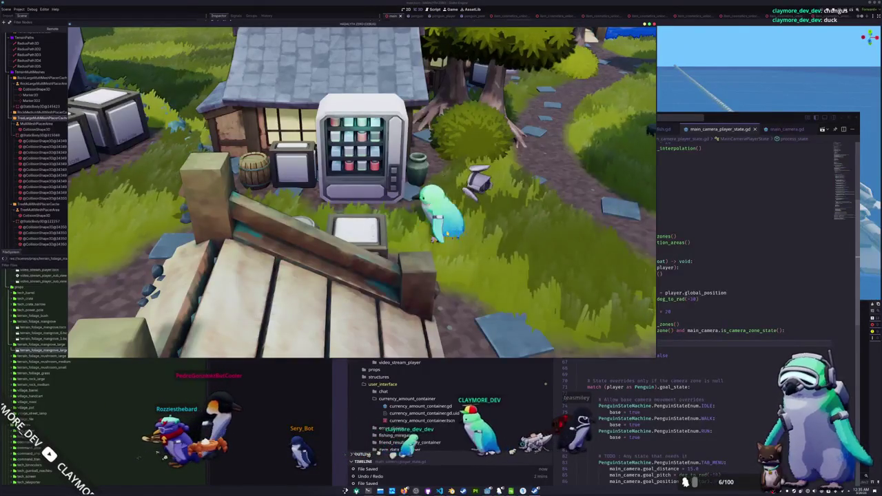
Play-test by walking the penguin, then bring up the 'controller colored face buttons' image search
key("w")
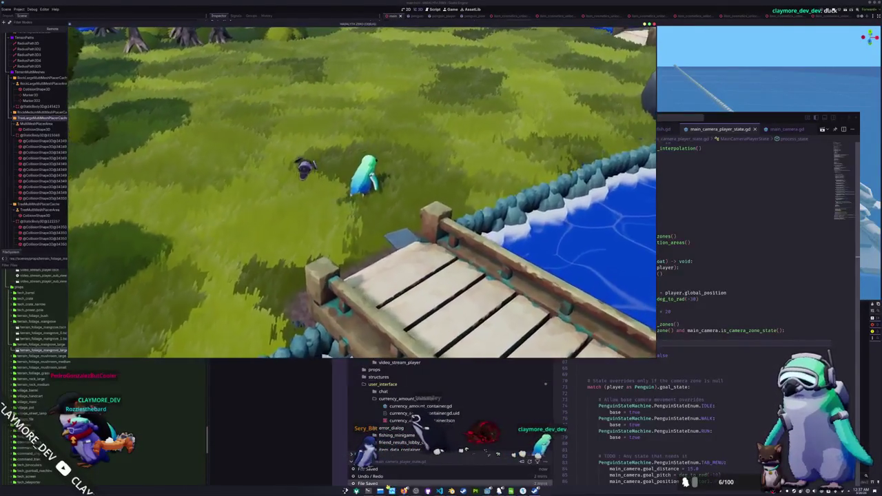
key("alt+Tab")
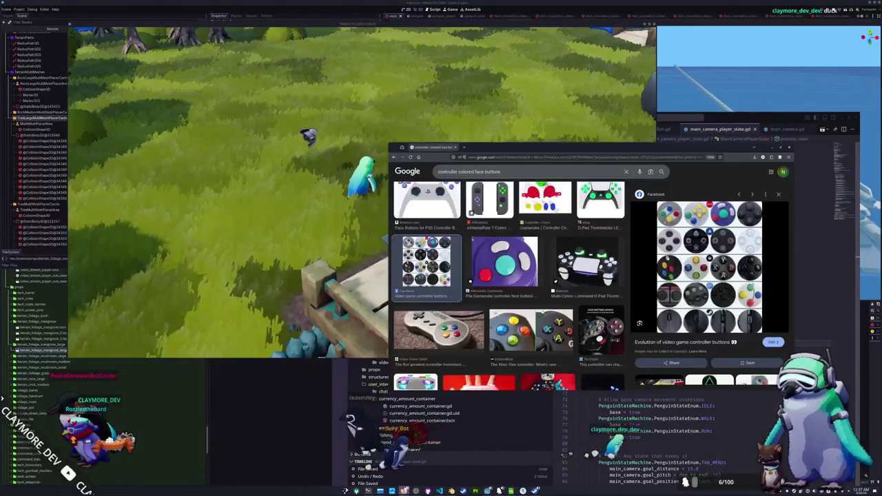
Add a to-do above jump state: 'Add a compass to the corner of the hud so people can orient their…'
key("alt+Tab")
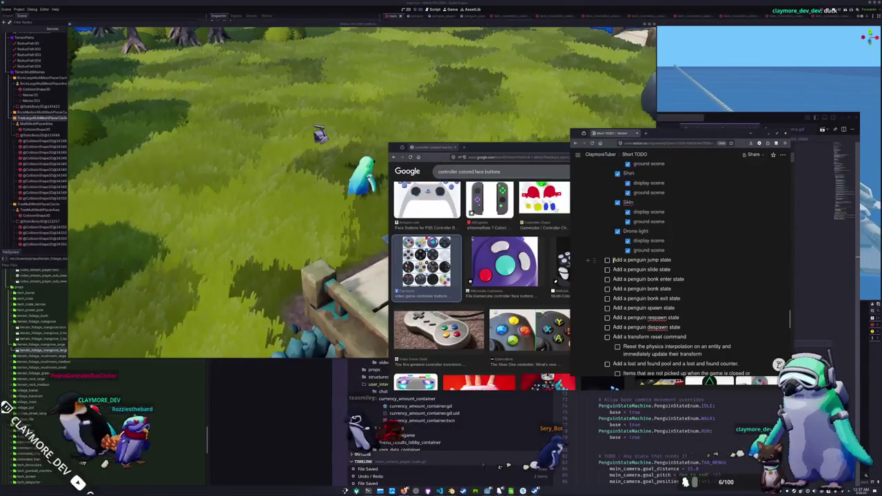
left_click(613, 260)
key("Return")
type("Add a compass to the corner of the hud so people can orient th")
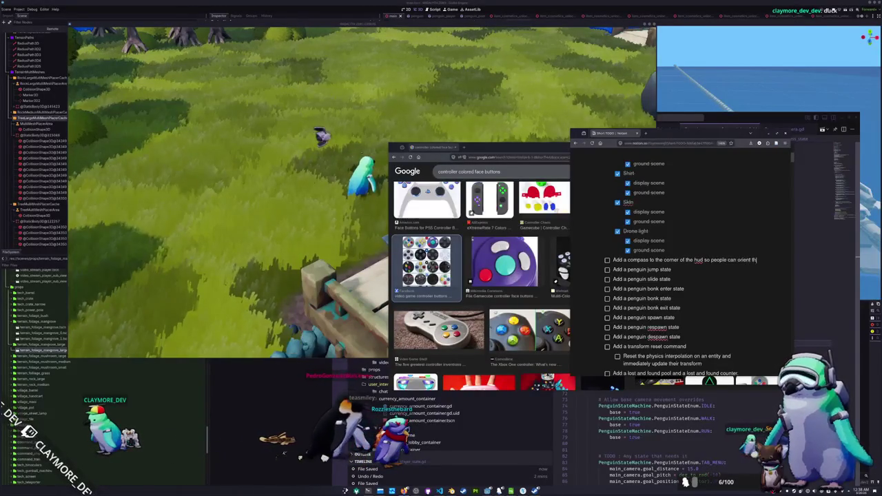
type("eir camera angle")
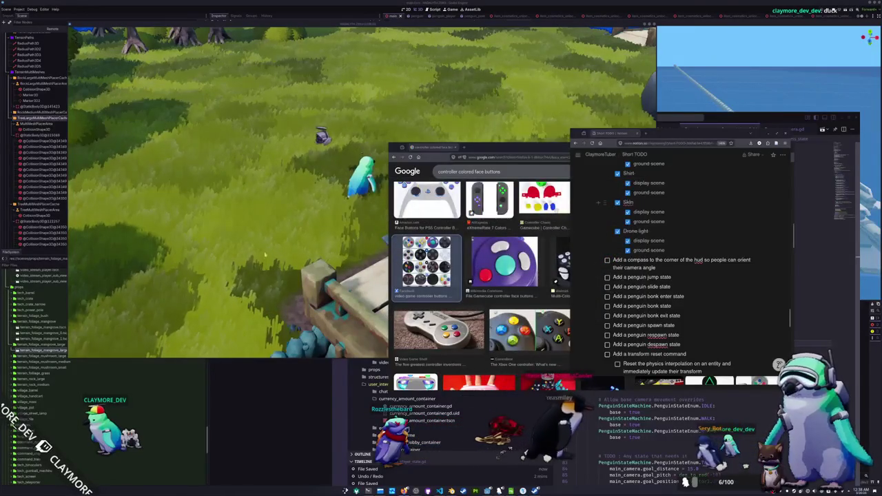
Walk the penguin past the rock onto the wooden bridge and open the in-game inventory
key("alt+Tab")
key("w")
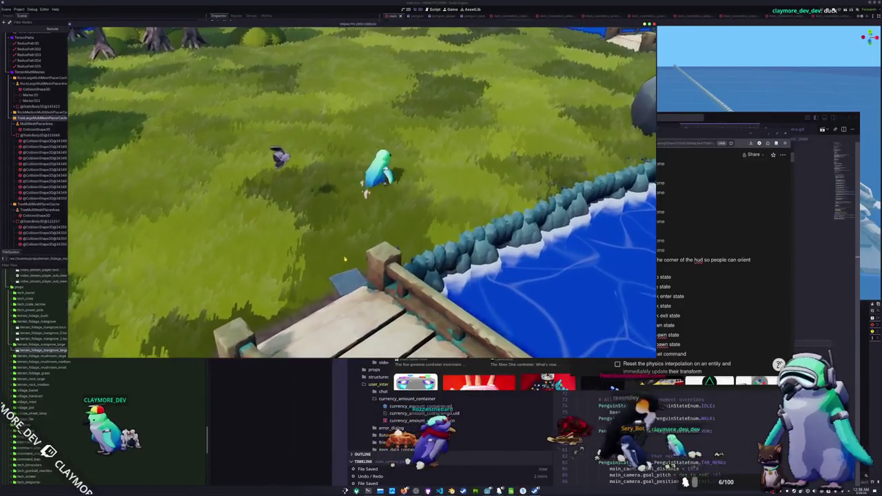
key("w")
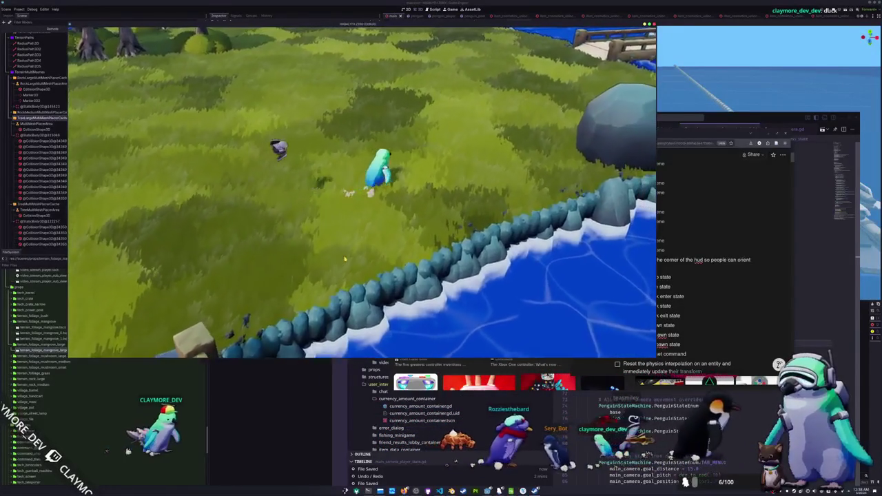
key("w")
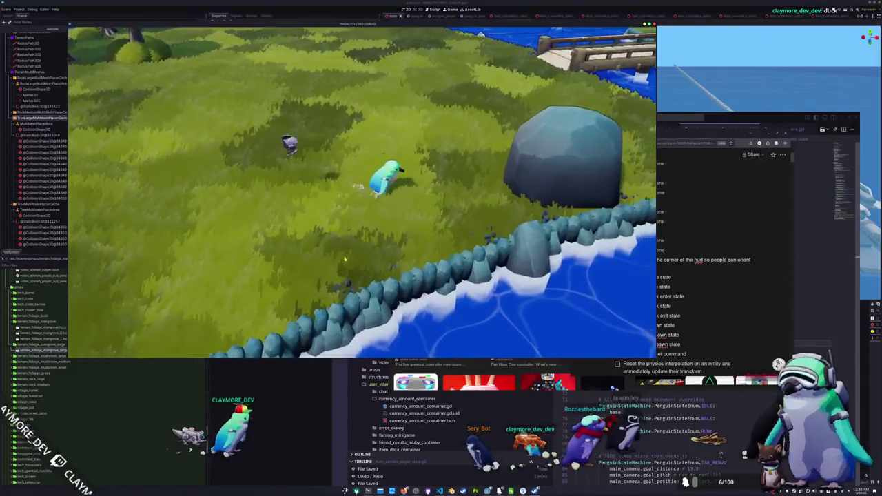
key("w")
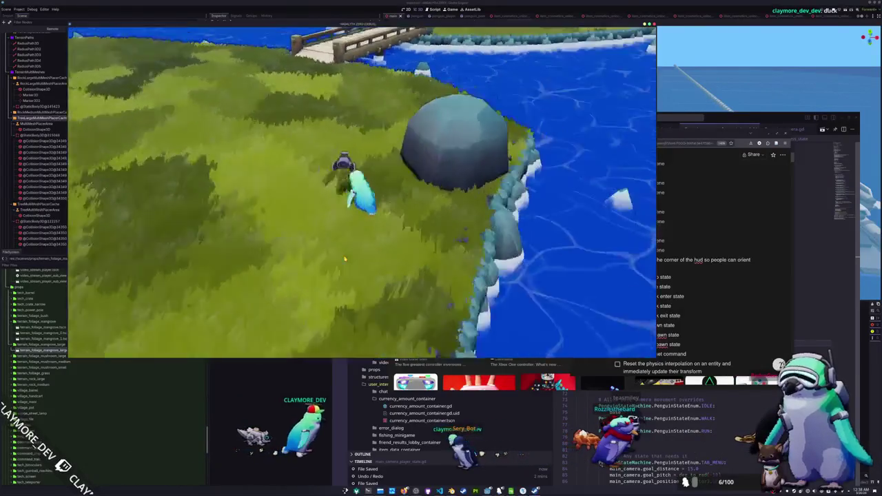
key("a")
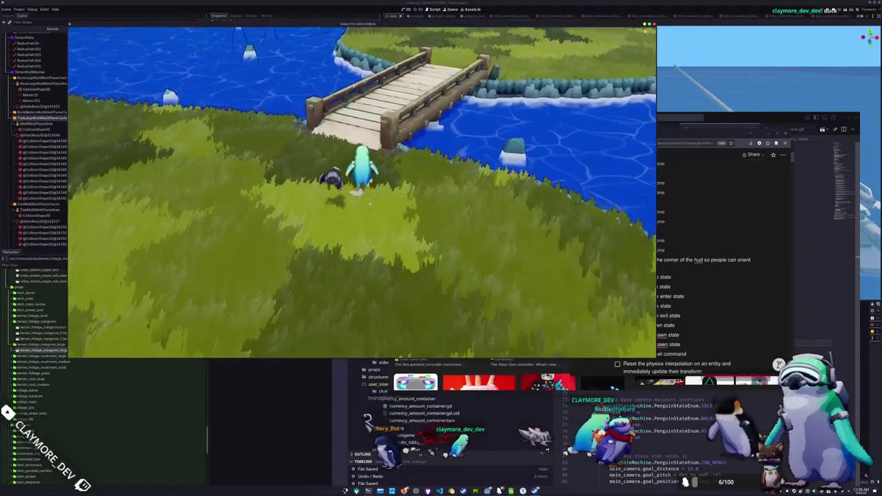
key("w")
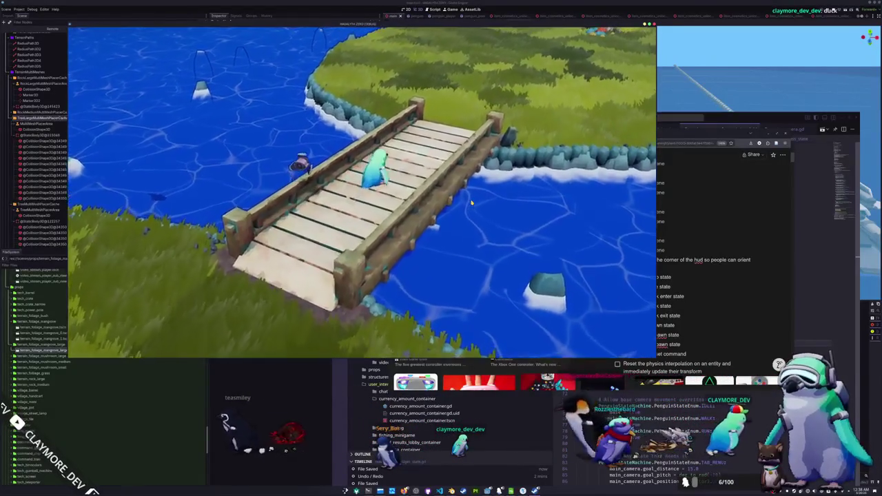
key("Tab")
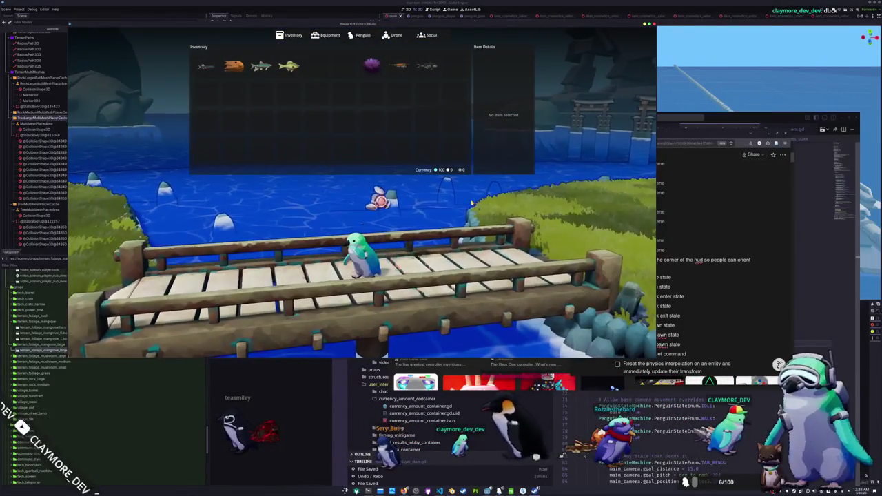
left_click(668, 135)
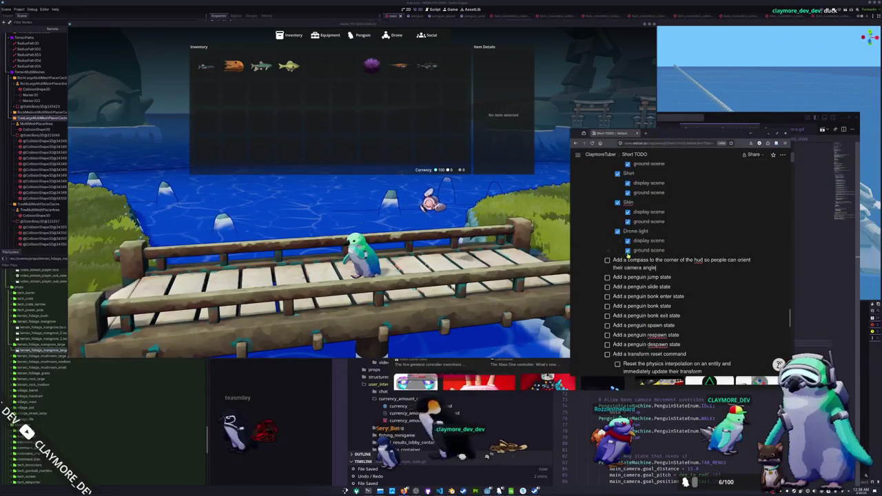
Add a to-do for an above-UI event notification of errors, like lost-and-found item drops
left_click(665, 267)
key("Return")
type("A")
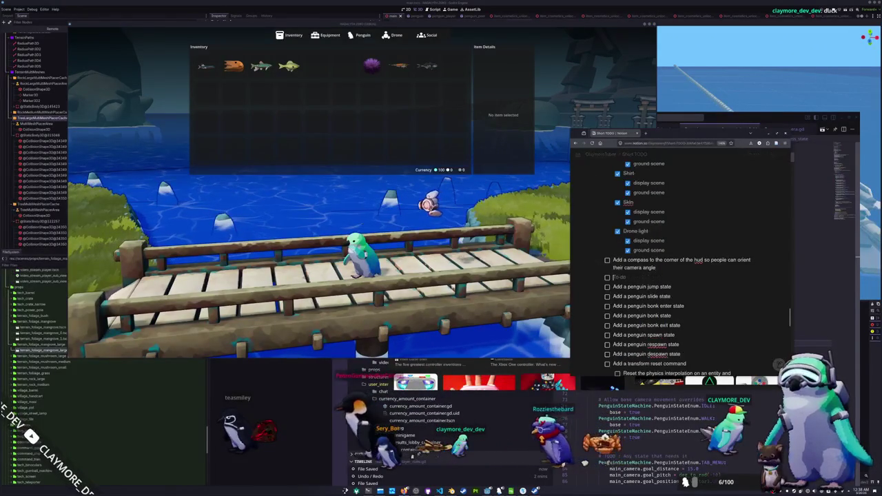
type("dd a e")
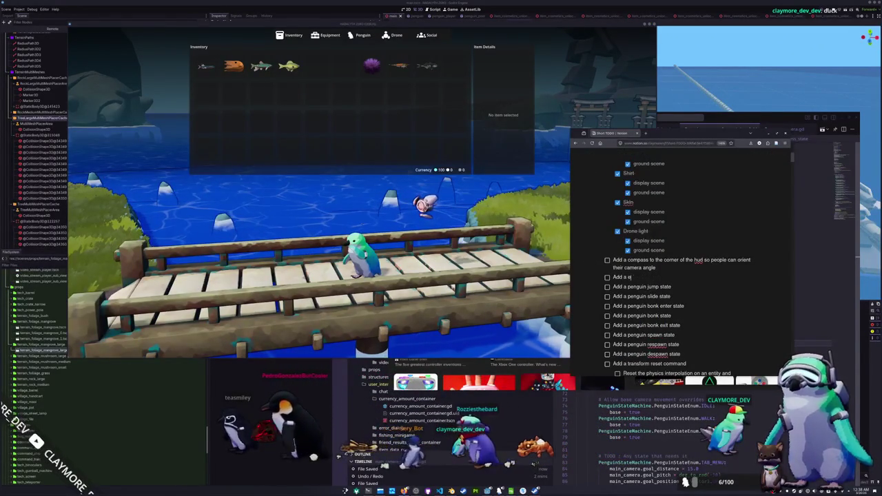
type("vent notificat")
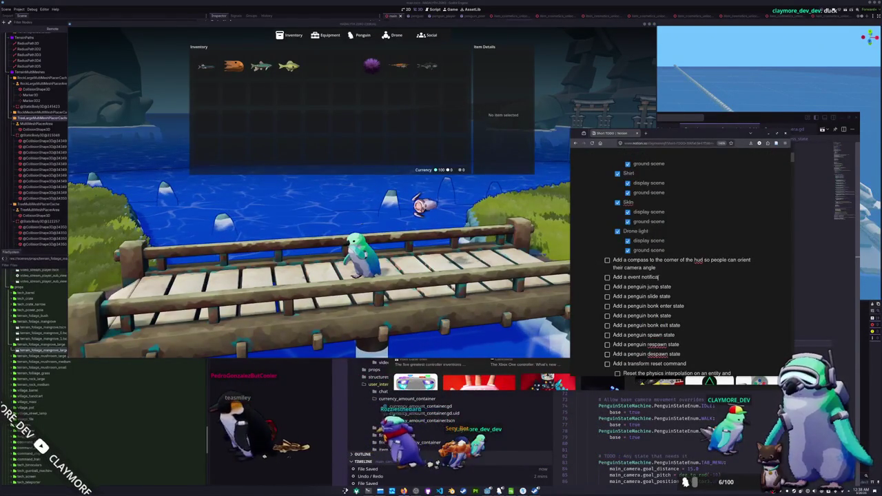
type("ion panel to the HUD")
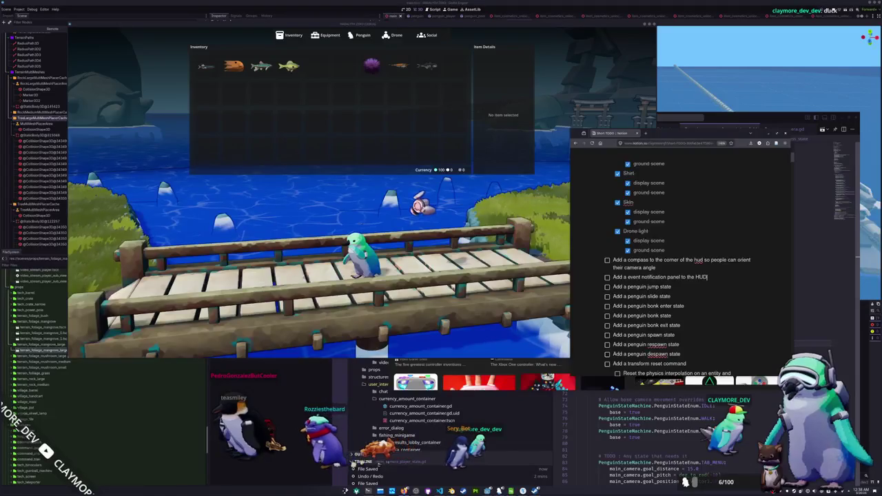
type(" so player")
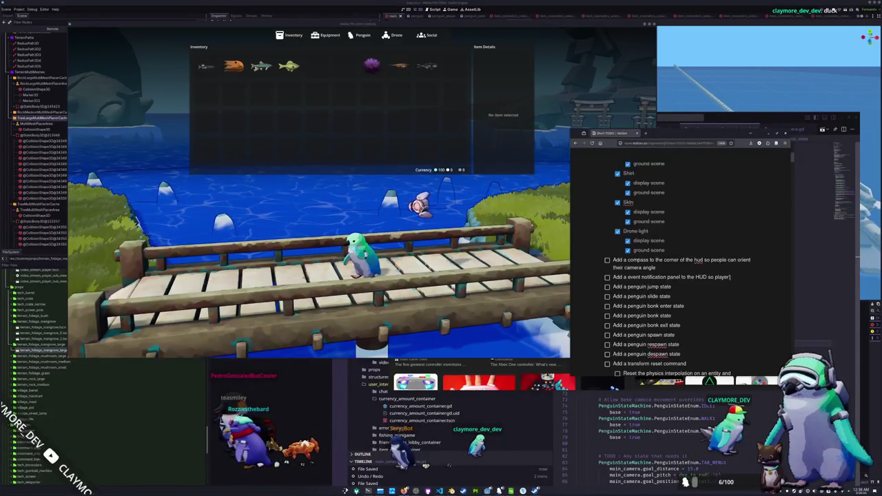
key("ctrl+BackSpace")
key("ctrl+BackSpace")
key("ctrl+BackSpace")
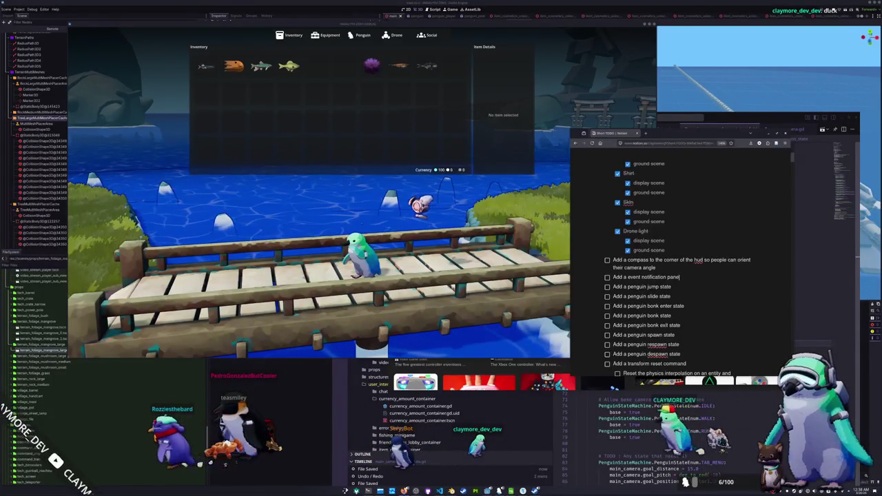
type("above the HU")
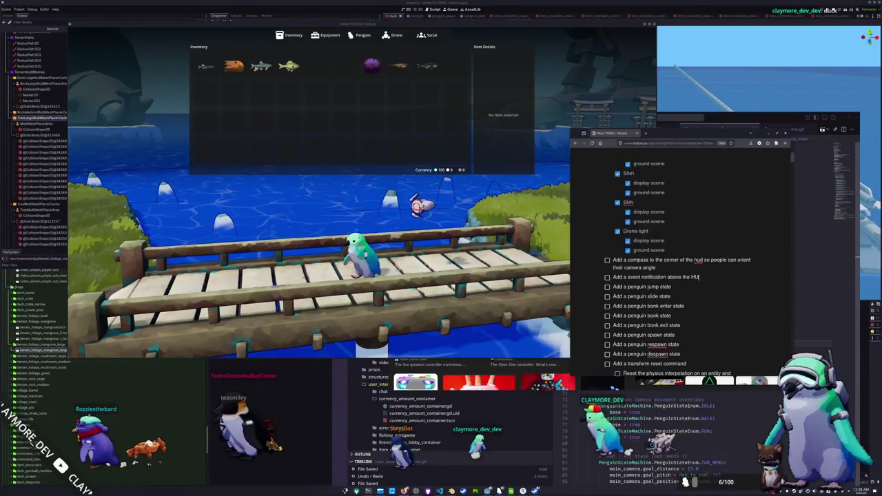
key("BackSpace")
key("BackSpace")
type("UI so")
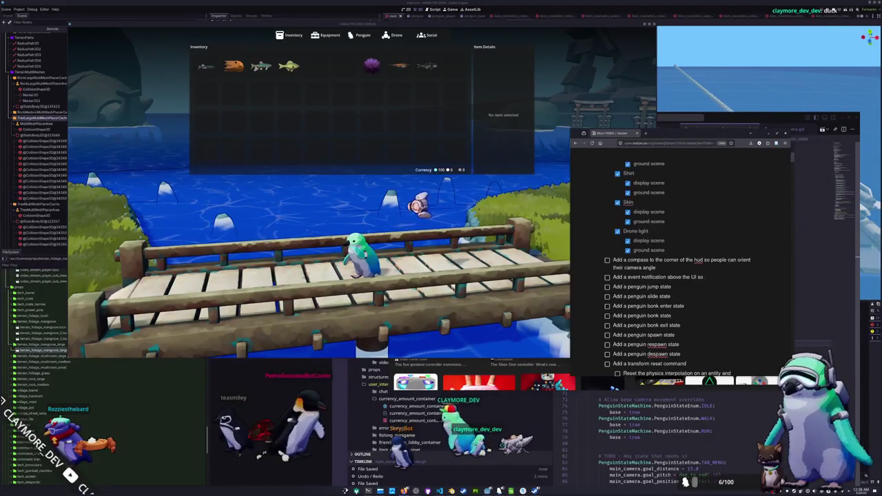
type(" error messages c")
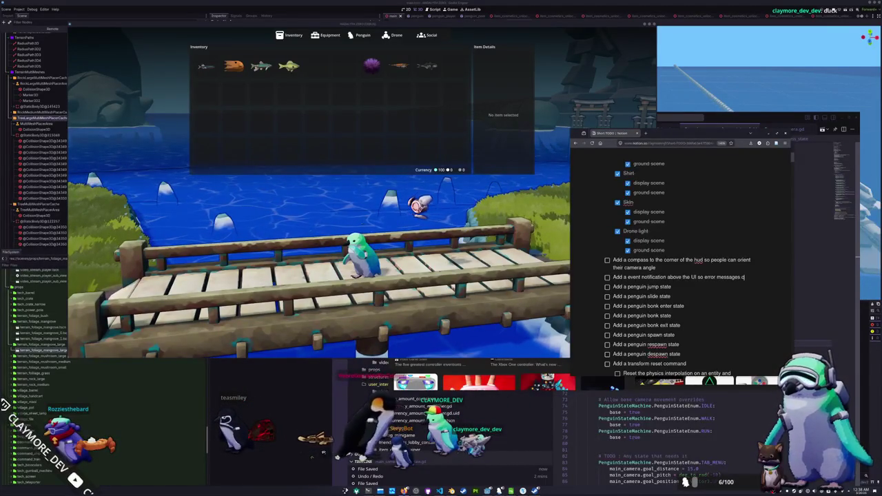
type("an be displayed")
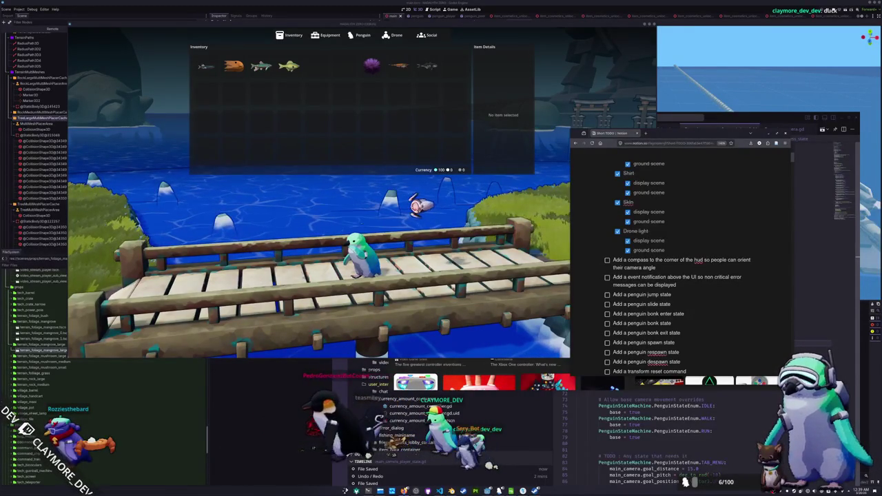
type(" such as ")
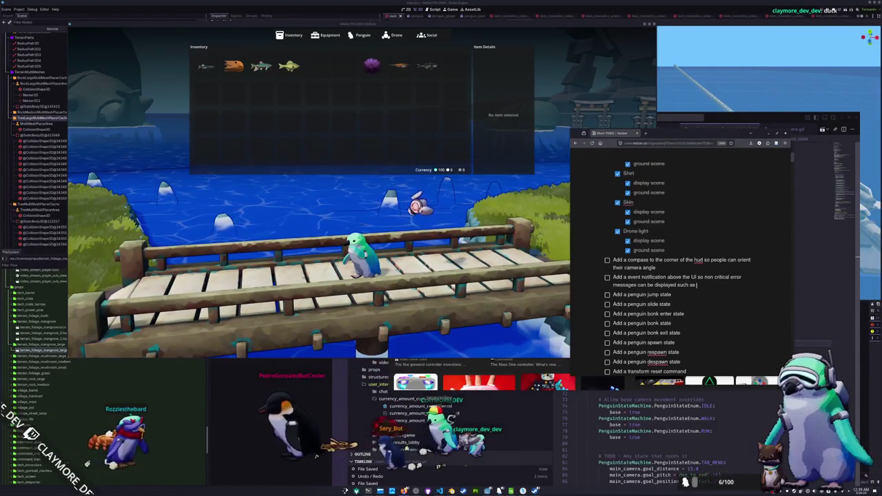
type("dropping an")
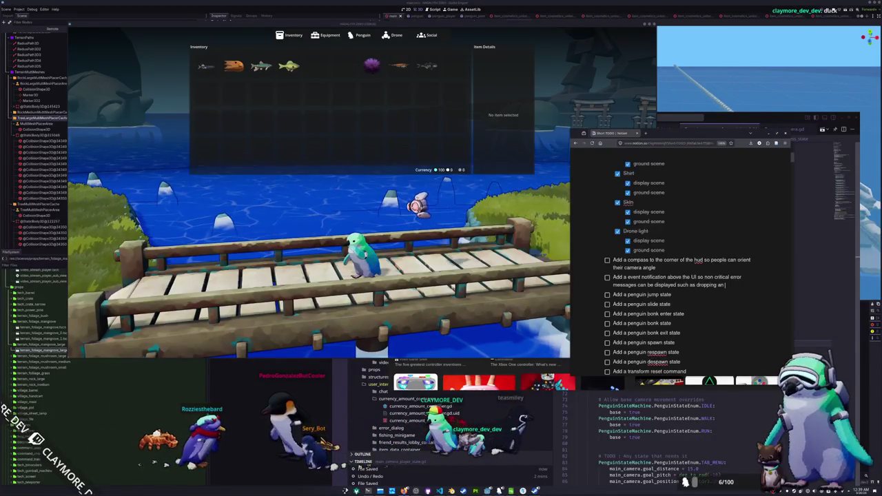
type(" item with no valid")
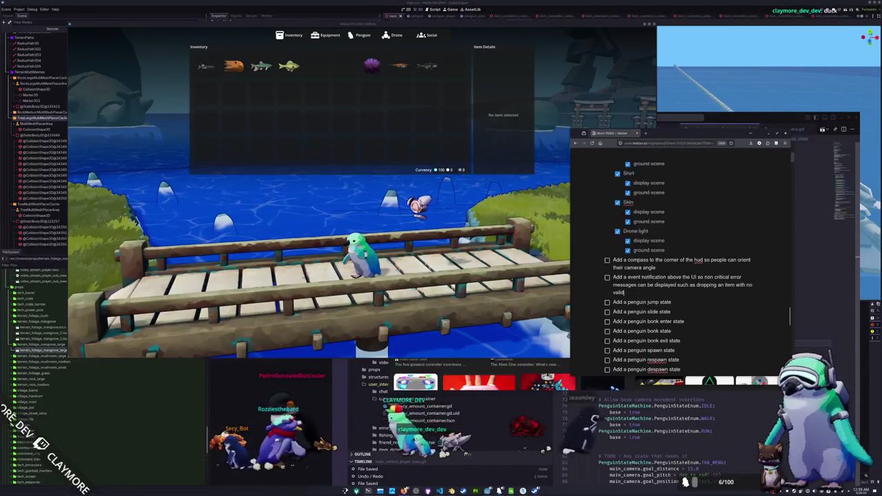
type(" drop loc")
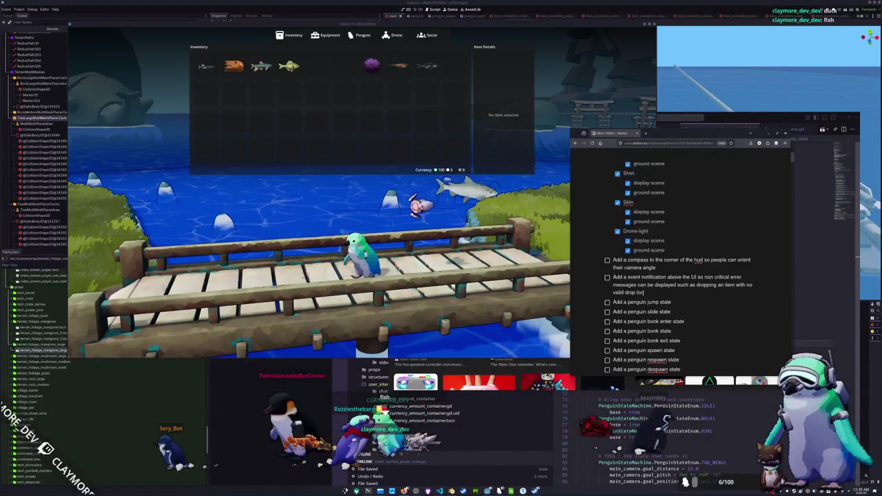
type("ation")
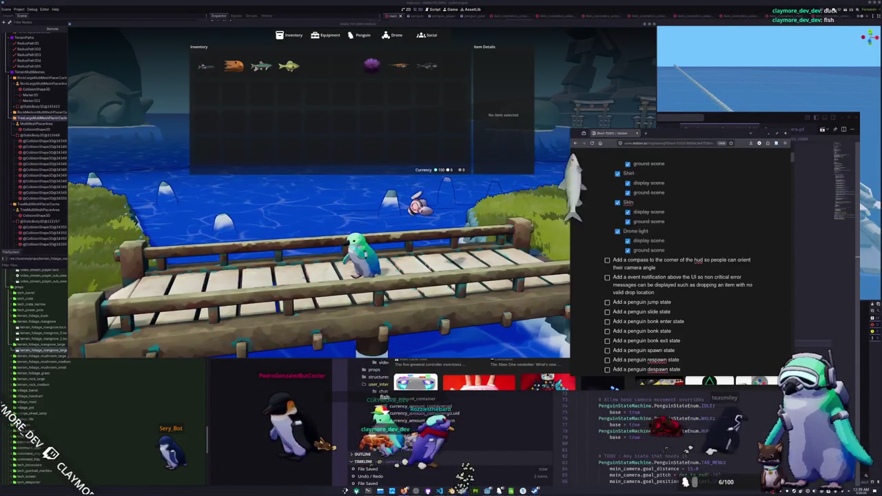
type(" sending it to the")
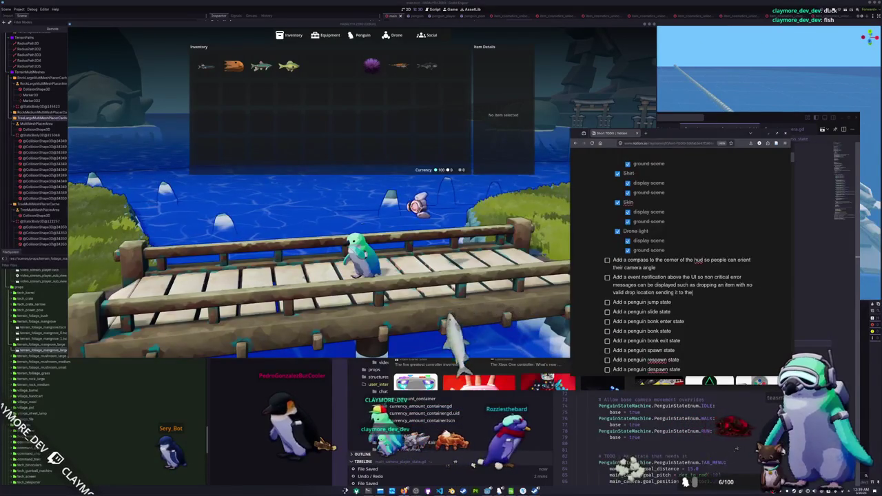
type(" lost and found im")
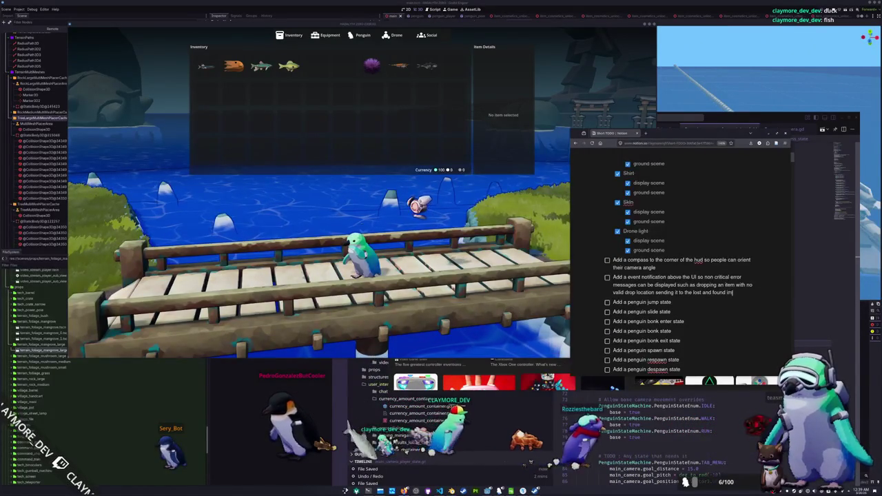
type("mediately.")
left_click(613, 301)
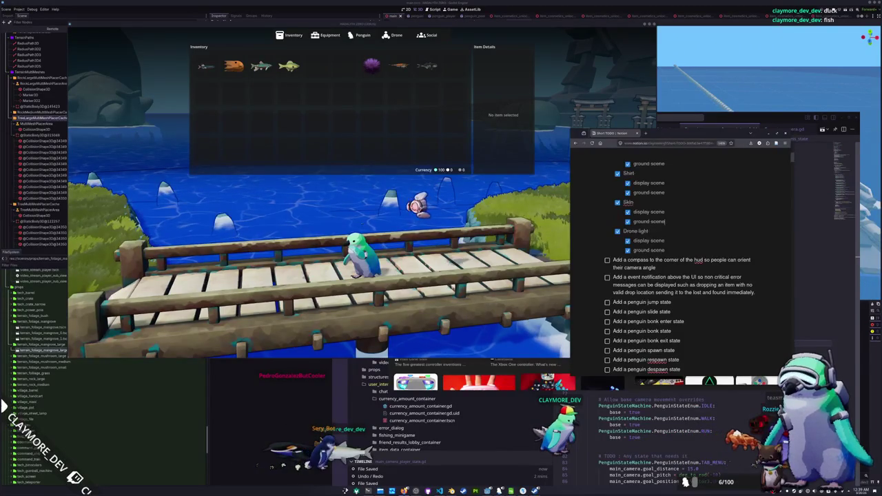
Add an 'Add a penguin drown state' to-do below spawn state
scroll(679, 262, "up", 3)
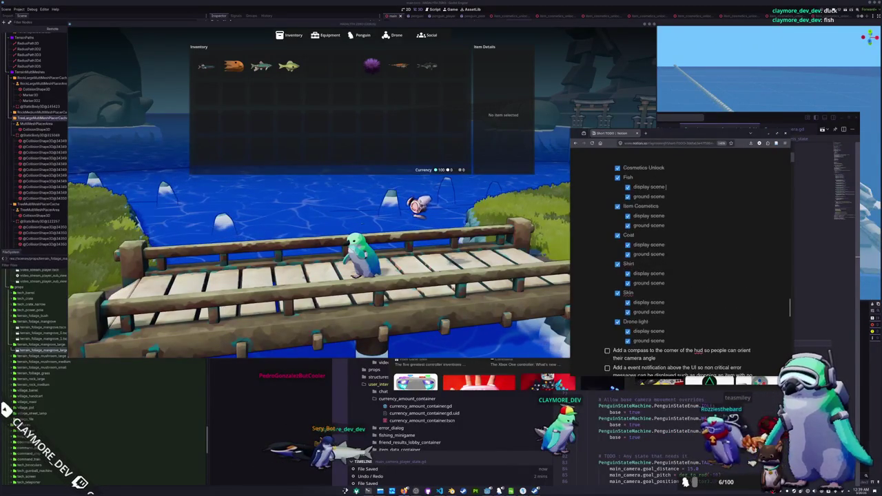
scroll(679, 262, "down", 4)
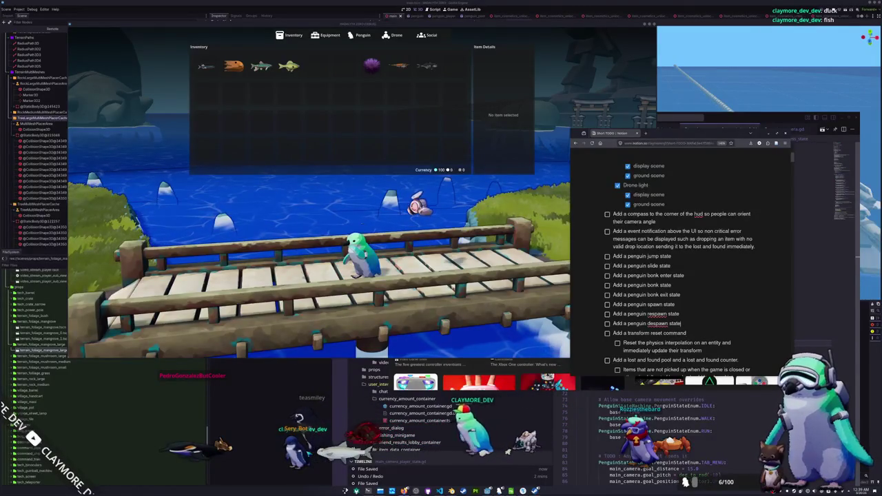
key("Return")
type("Add a penguin ")
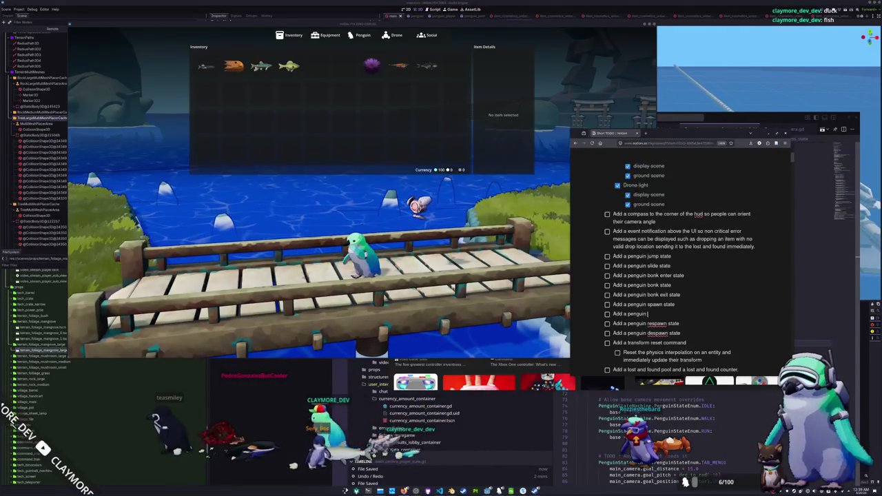
type("drown state")
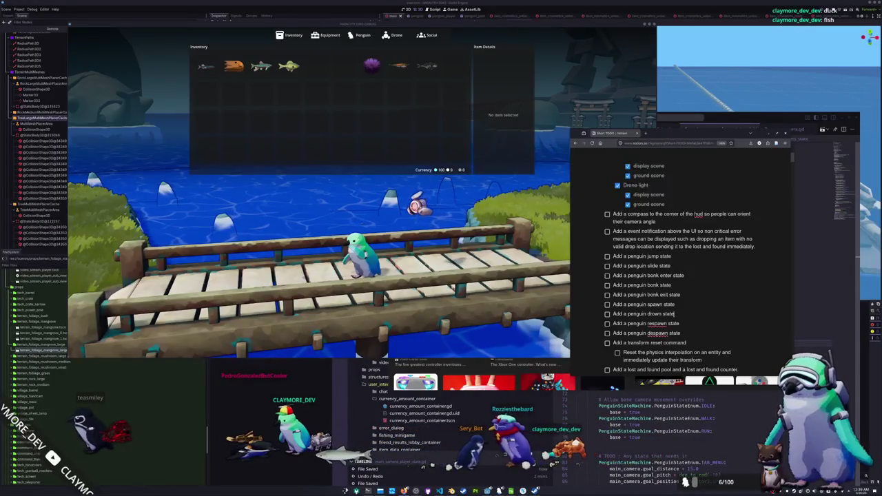
key("ctrl+shift+Left")
key("ctrl+shift+Left")
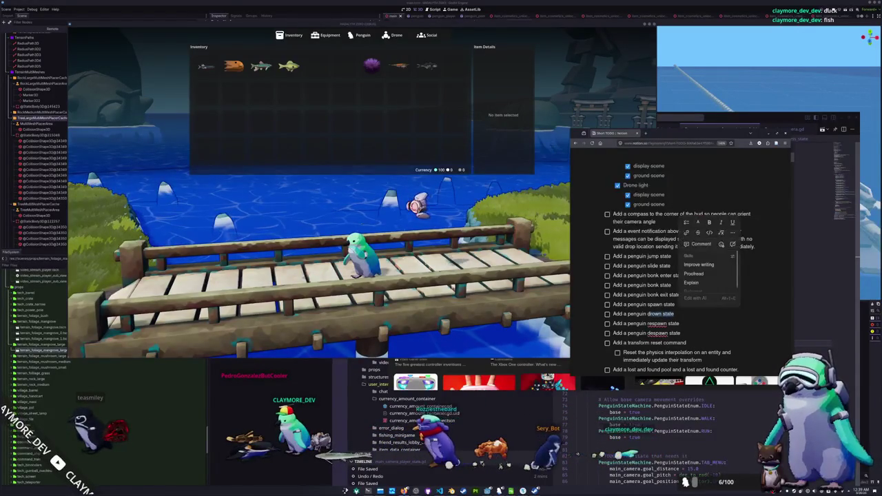
key("BackSpace")
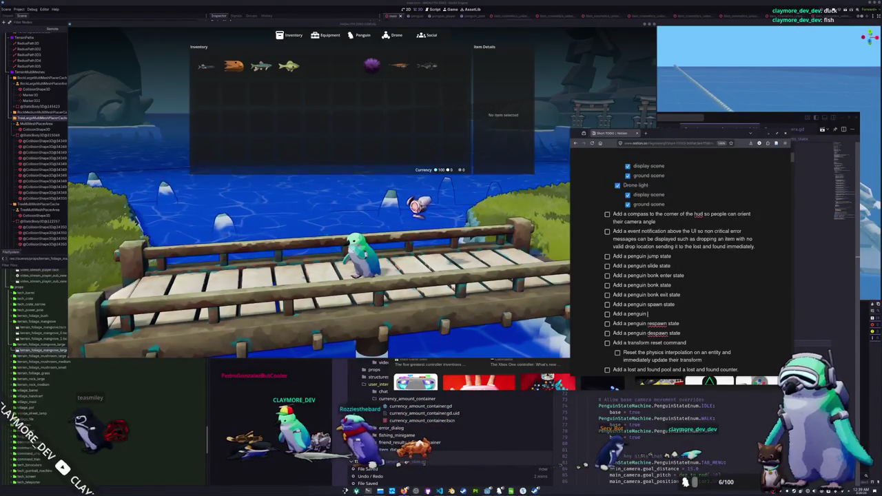
type("water")
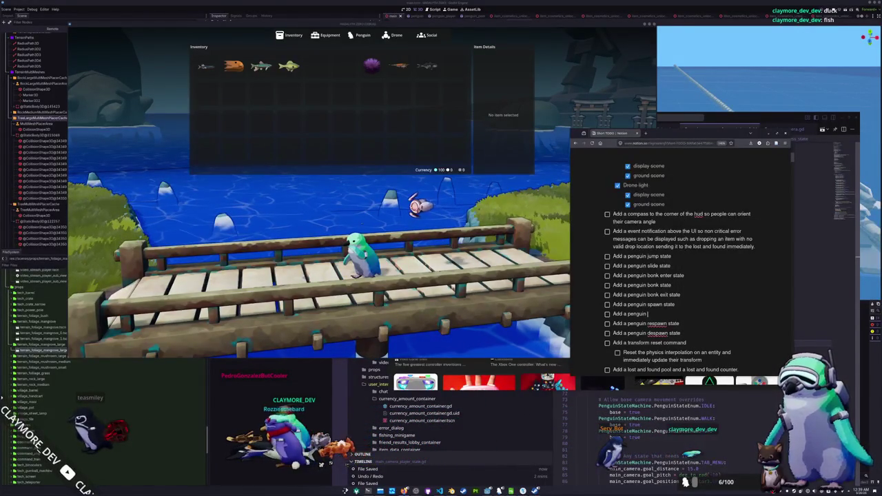
type(" state")
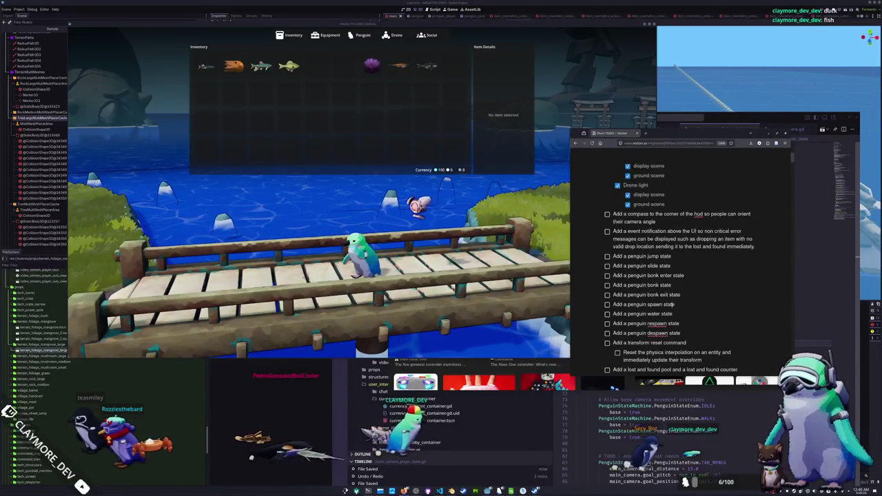
double_click(652, 314)
type("drown")
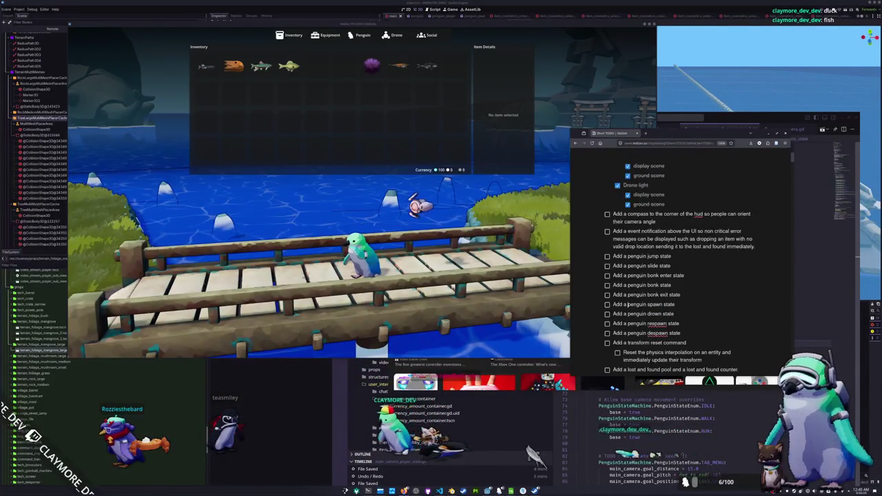
Move the drown state to-do above spawn state and look over the neighbouring state items
key("shift+Up")
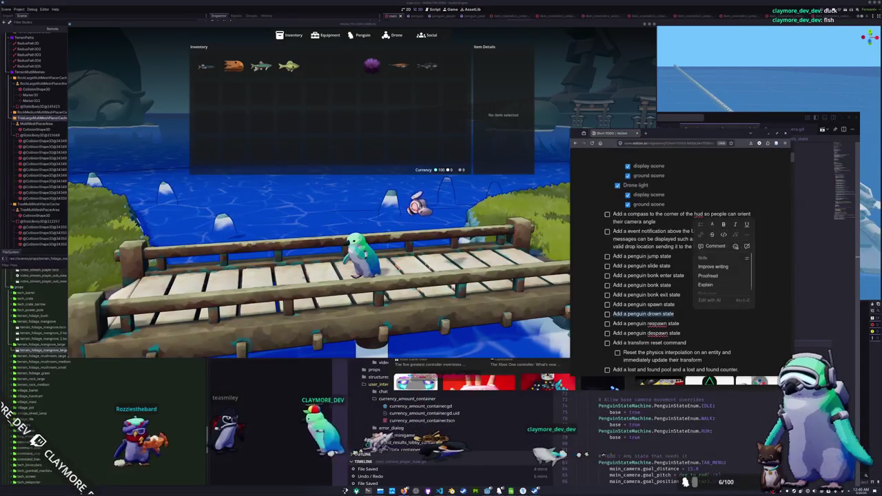
key("ctrl+x")
key("ctrl+shift+Up")
key("ctrl+v")
key("Down")
key("Down")
key("Down")
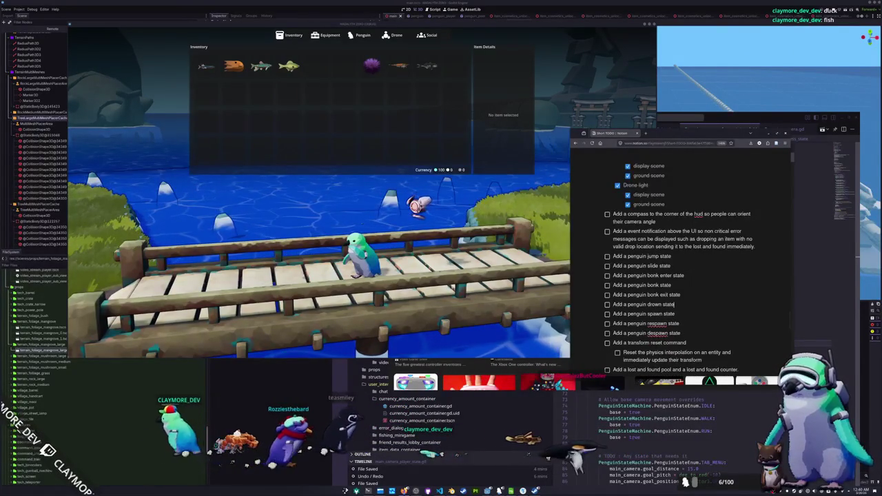
key("End")
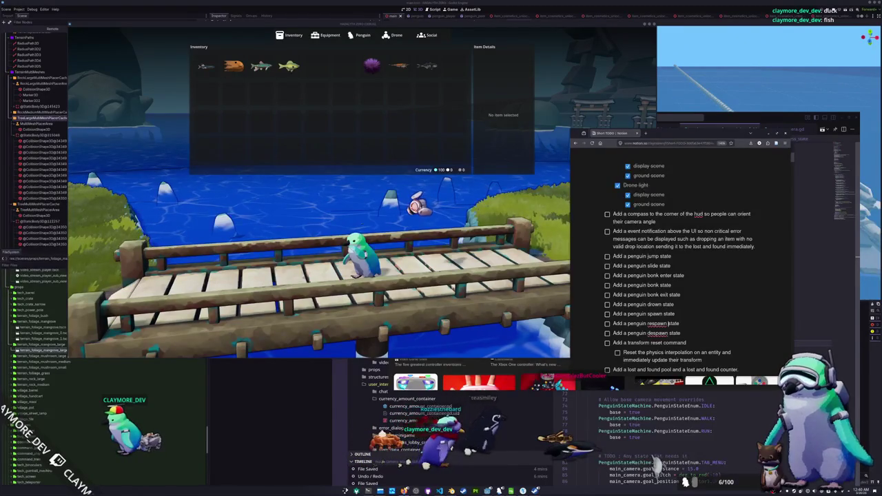
key("Up")
key("Up")
key("Up")
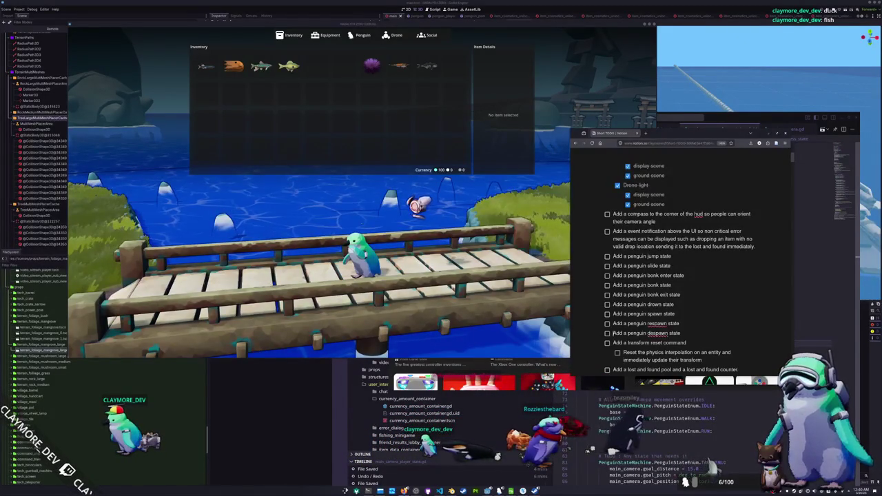
key("Down")
key("Down")
key("Down")
key("shift+End")
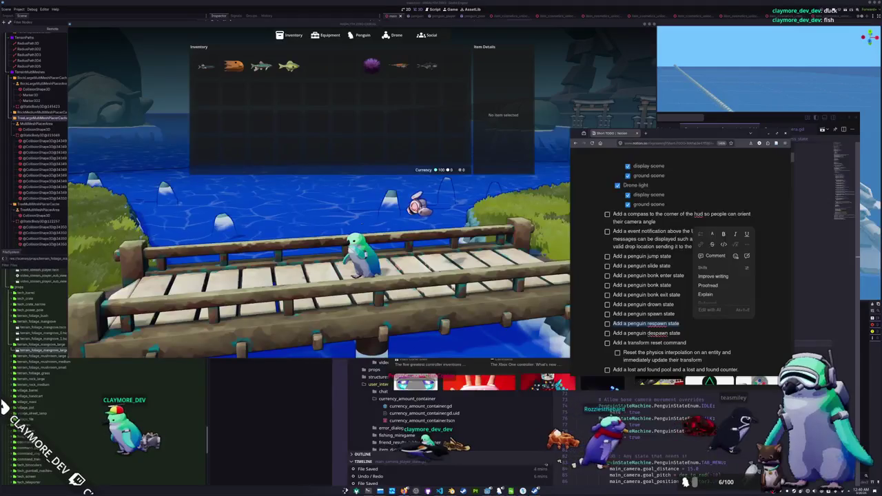
key("Down")
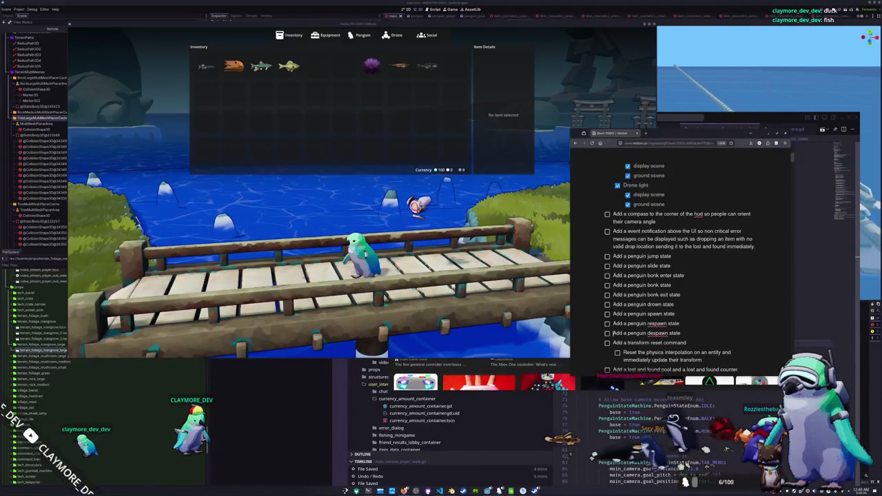
left_click(614, 313)
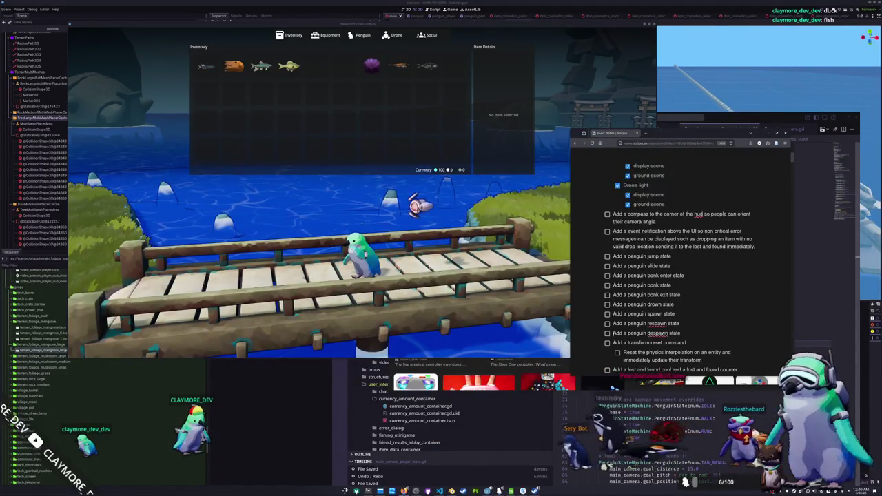
Nest 'Make sure to publish a death message to the chat' under the drown state task
key("Return")
key("Up")
key("Tab")
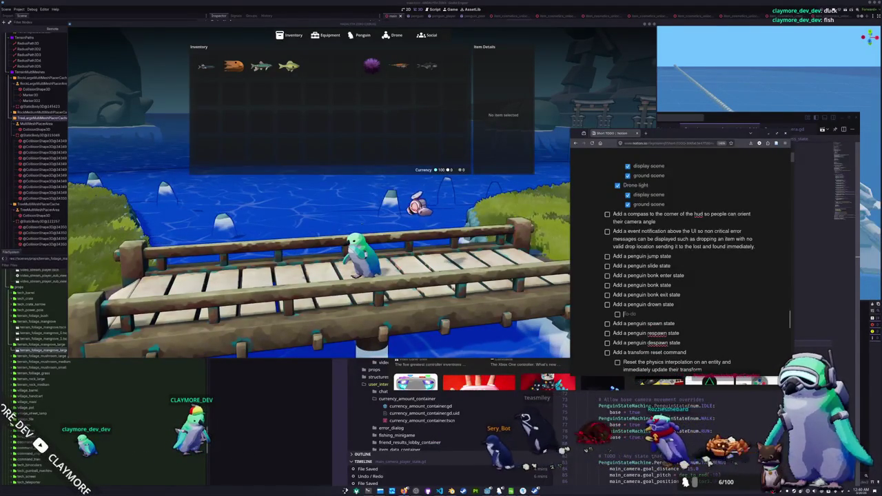
type("Make sure to publi")
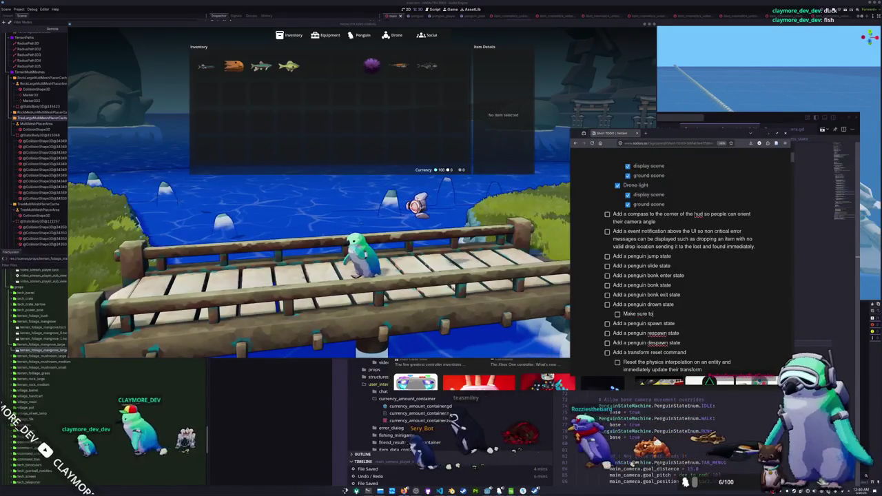
type("sh a de")
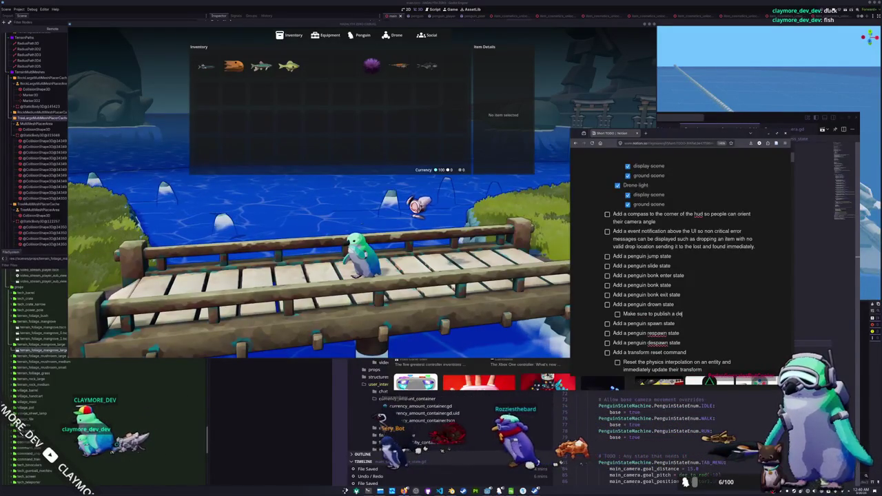
type("ath message to the chat")
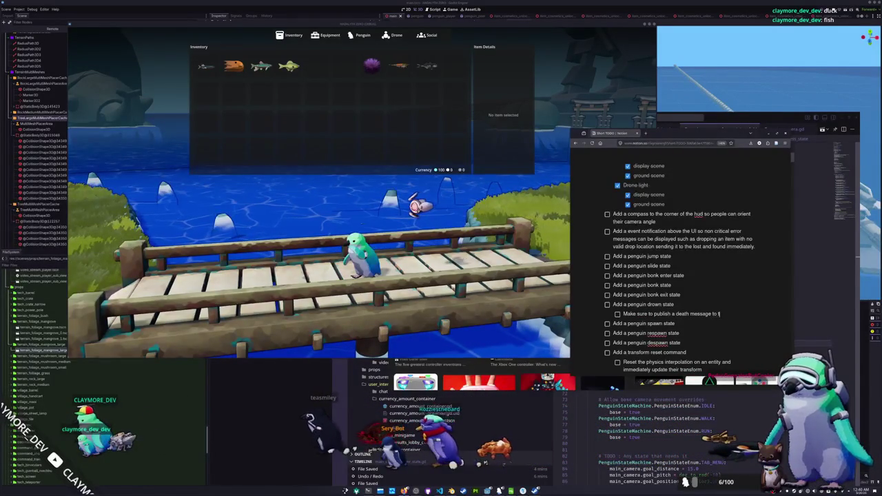
Look over the compass task and the penguin state tasks by selecting their text
left_click(671, 256)
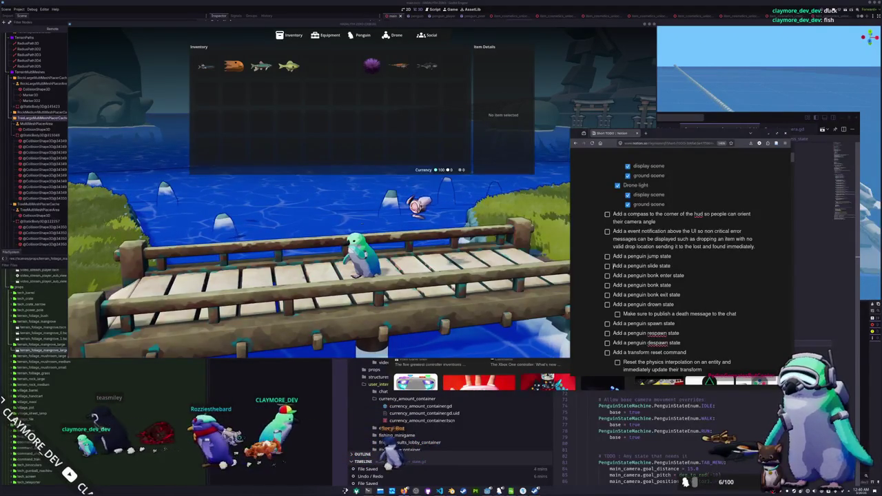
scroll(624, 321, "down", 2)
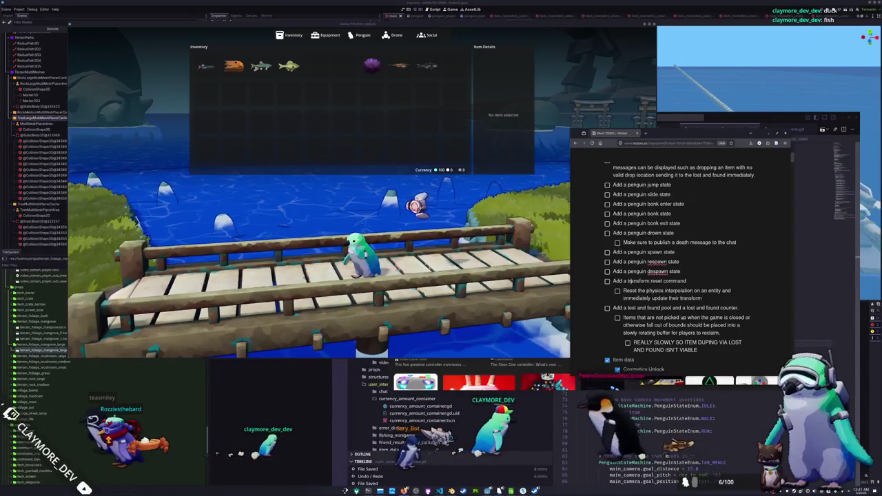
scroll(626, 186, "up", 1)
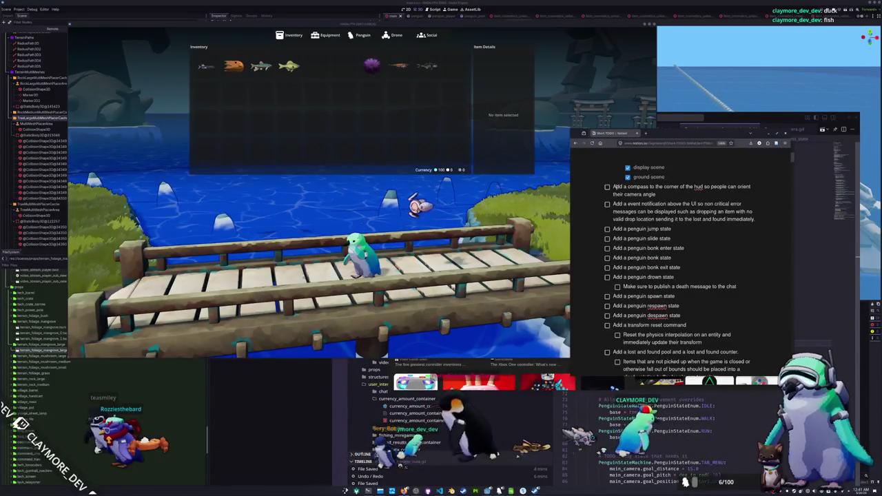
left_click_drag(612, 187, 755, 219)
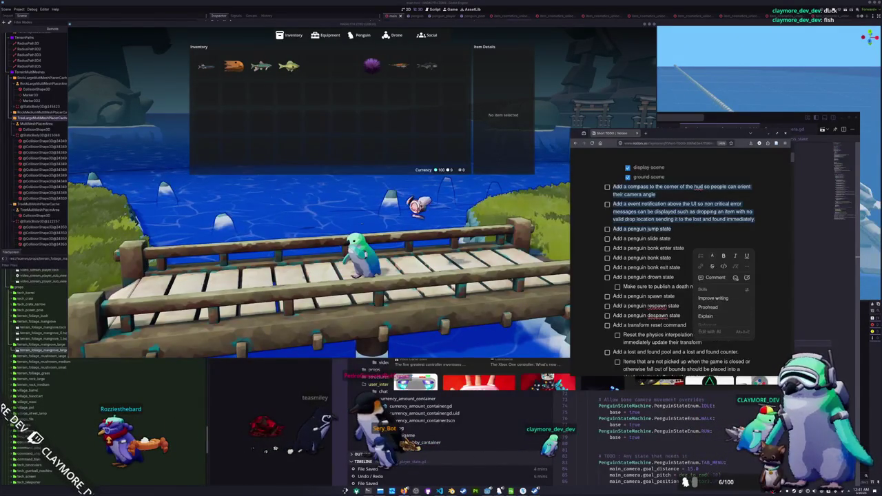
left_click(613, 248)
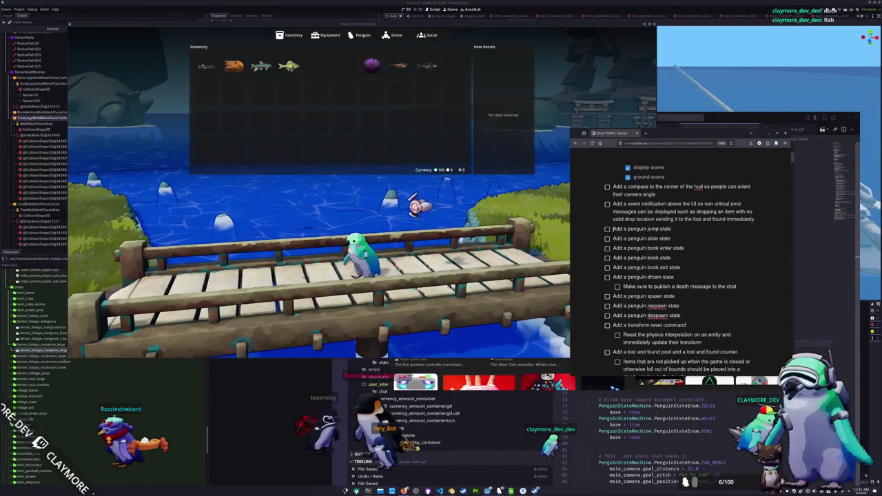
key("shift+Down")
key("shift+Down")
key("shift+Down")
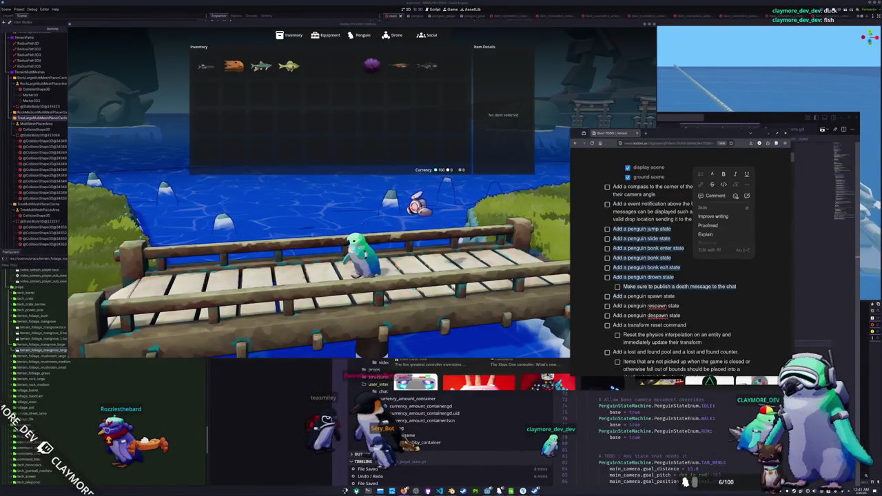
key("Right")
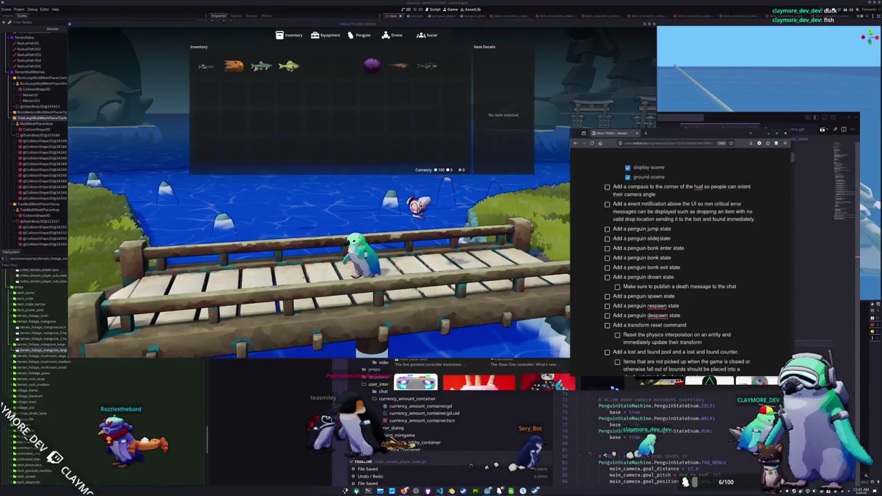
Nest a slide-state sub-task: entering a slide gives a decreasing velocity impulse
key("Return")
key("Tab")
type("Entering a sl")
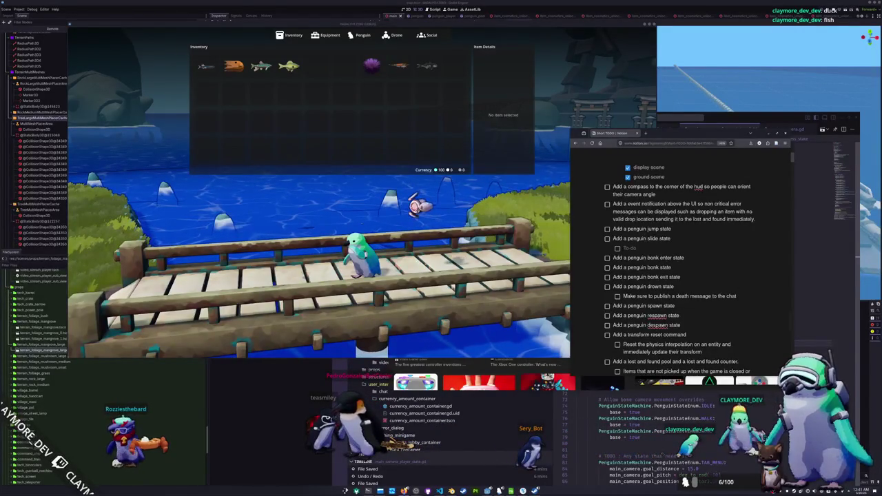
type("ide")
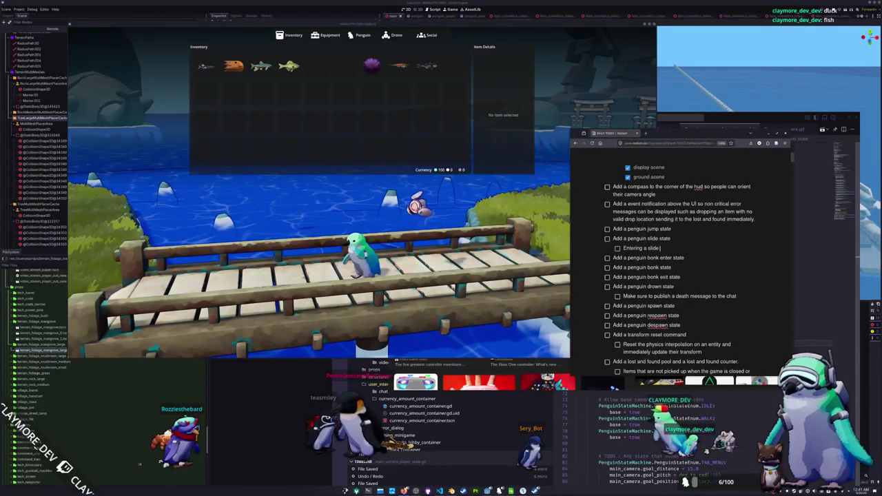
type(" gives t")
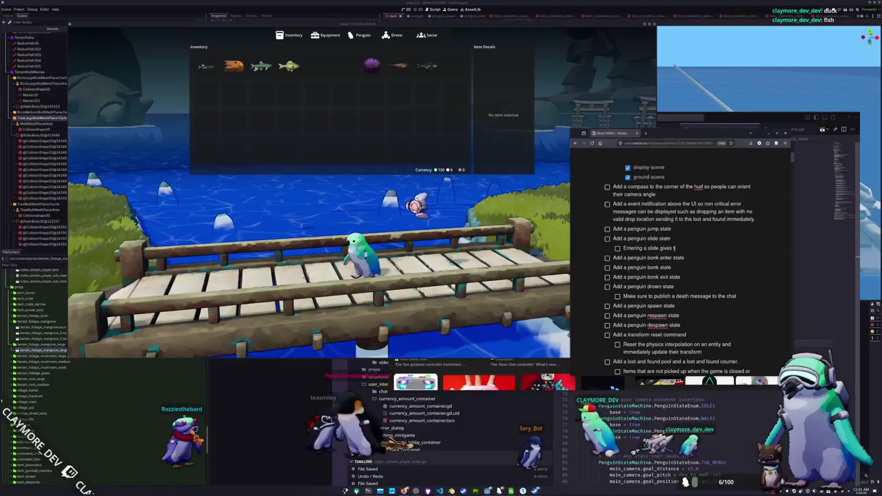
type("he penguin a")
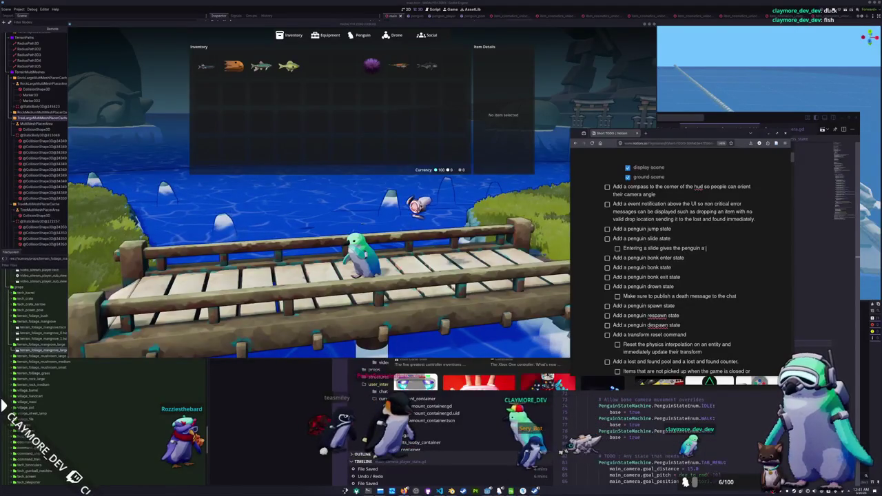
type(" slowly decreas")
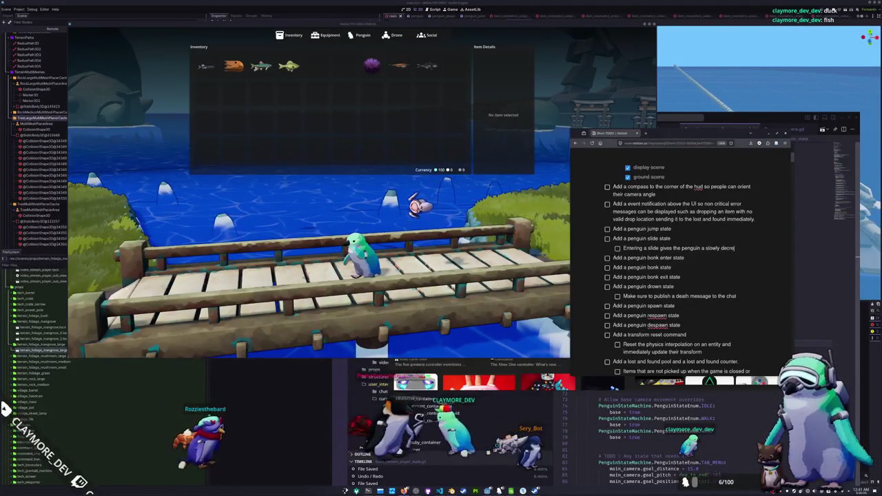
key("ctrl+BackSpace")
key("ctrl+BackSpace")
type("decreasing v")
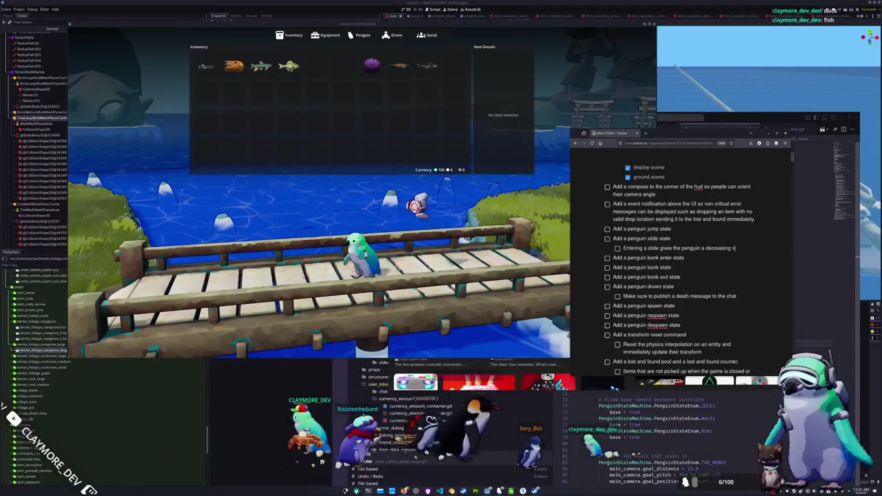
type("elo")
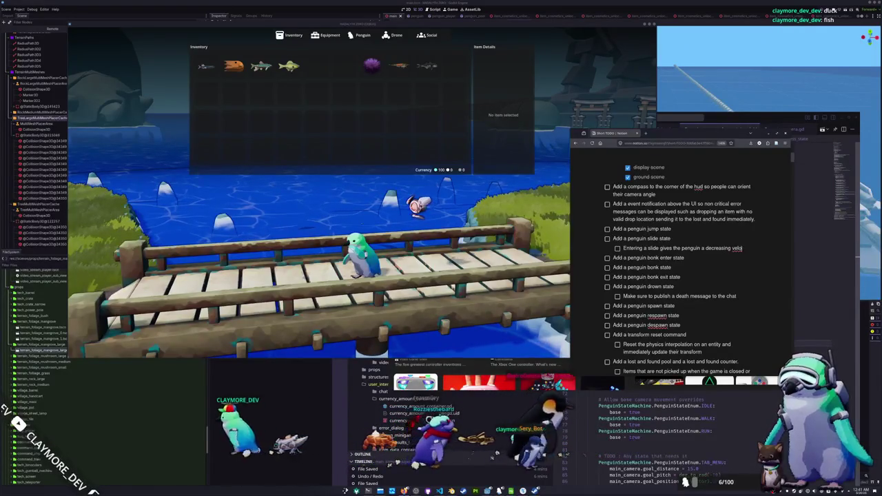
type("city impulse in the entry direction")
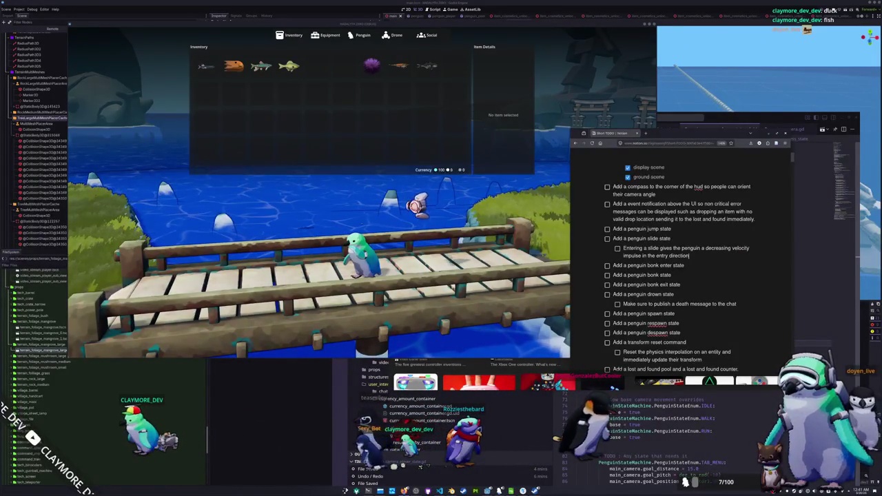
Add slide sub-tasks: speed decays over a duration, space exits, hitting a wall goes to bonk
key("Return")
type("The speed d")
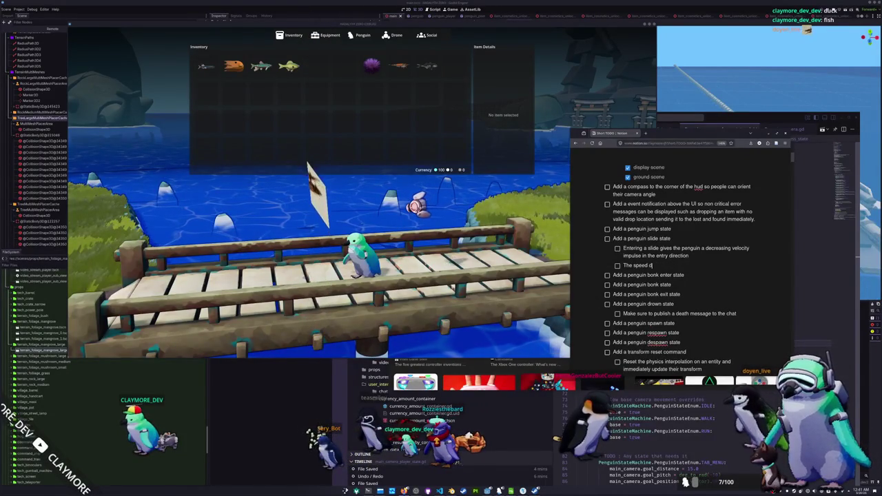
type("ecays over a duratio")
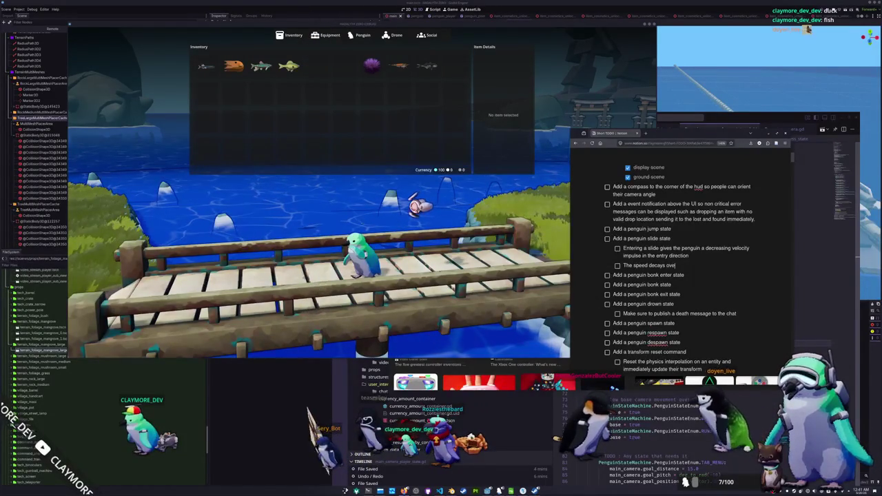
type("n")
key("Return")
type("If ")
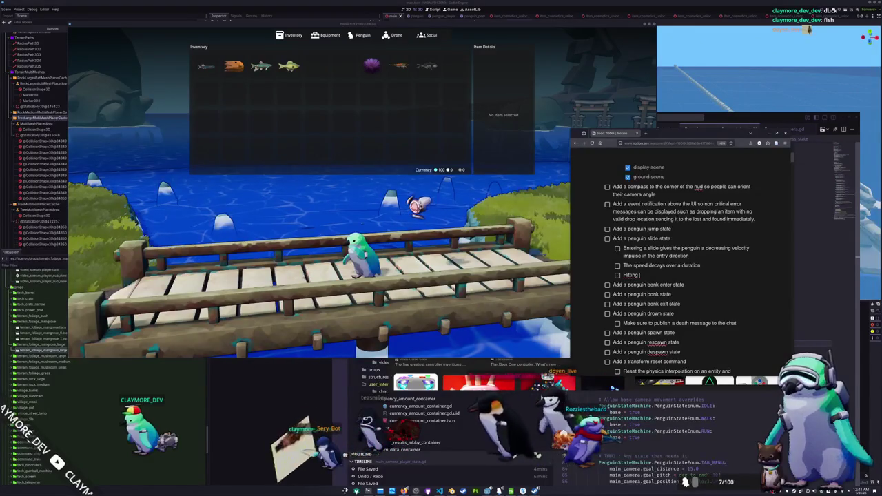
type(" makes the penguin exit the slide")
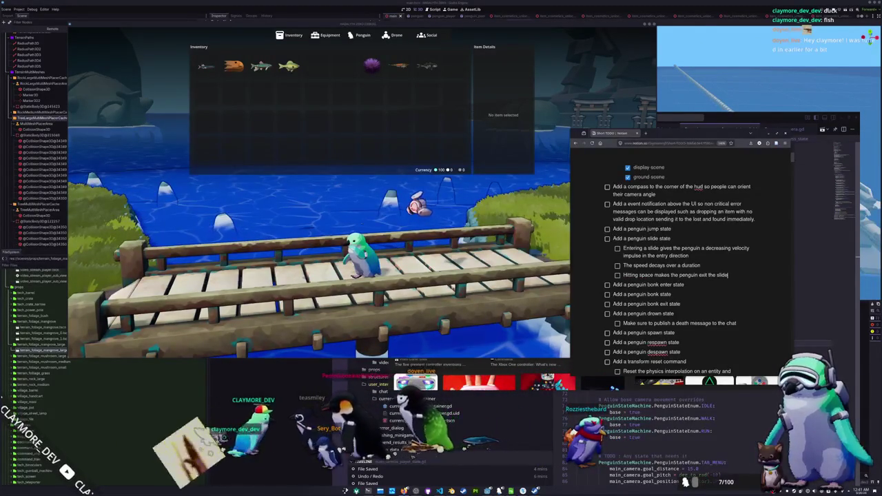
key("Return")
type("tti")
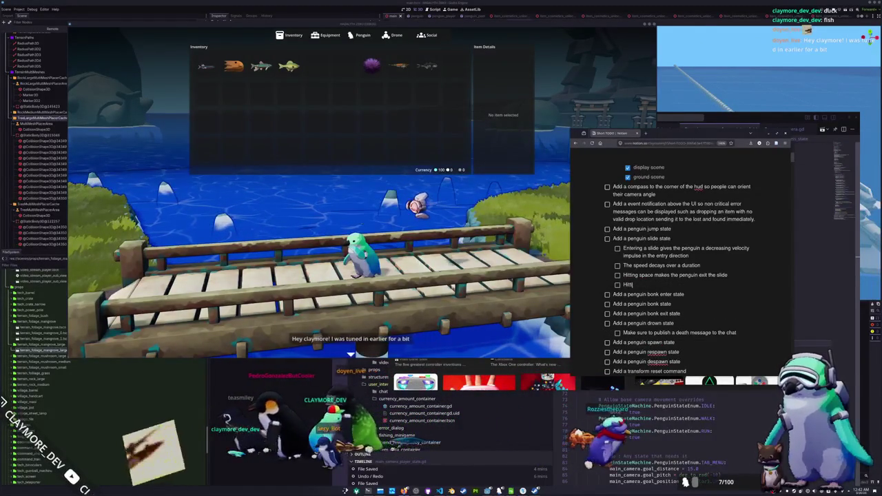
type("ng a wall")
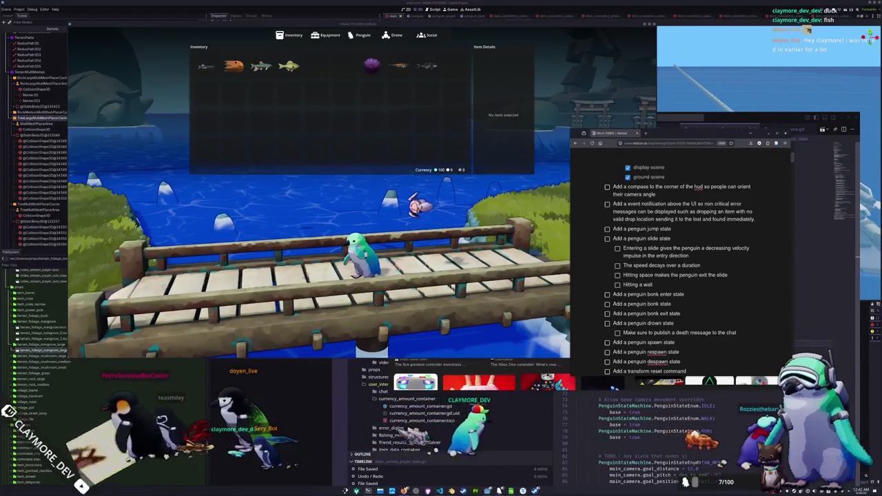
type(" transfers to the")
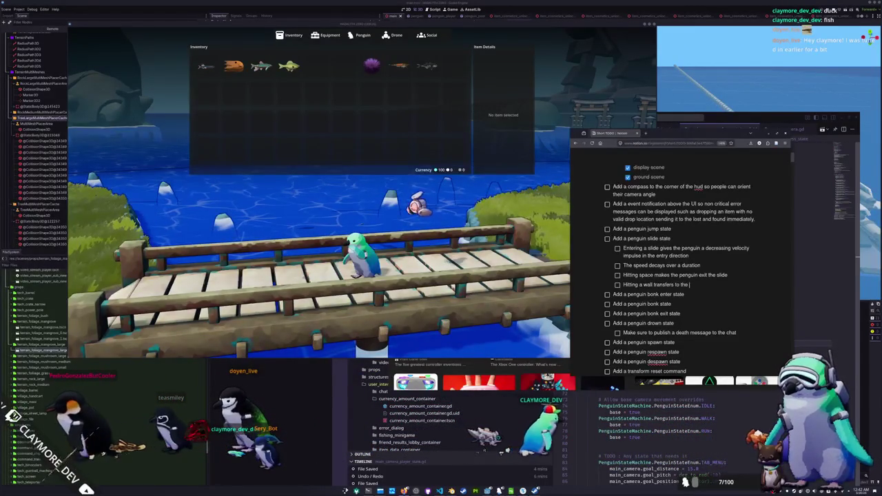
type(" bonk state instead")
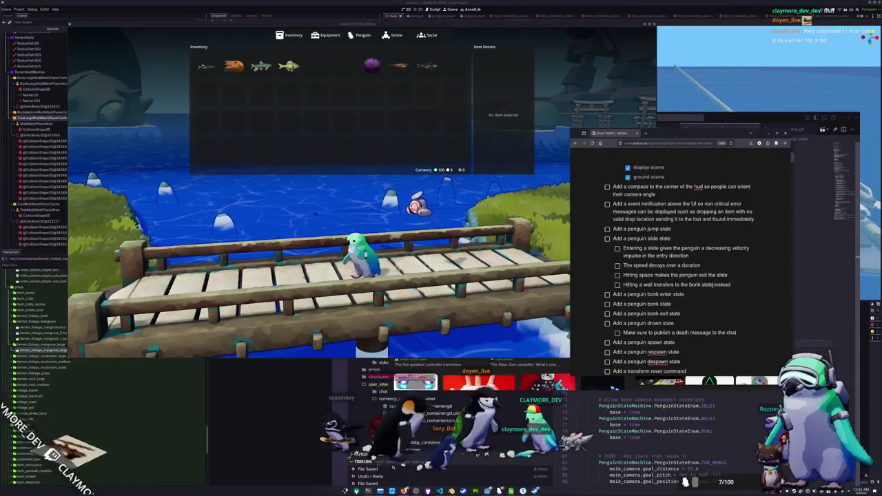
Insert 'If the speed reaches below a threshold just stay on your stomach. Whatever.' after the decay note
left_click_drag(728, 275, 623, 275)
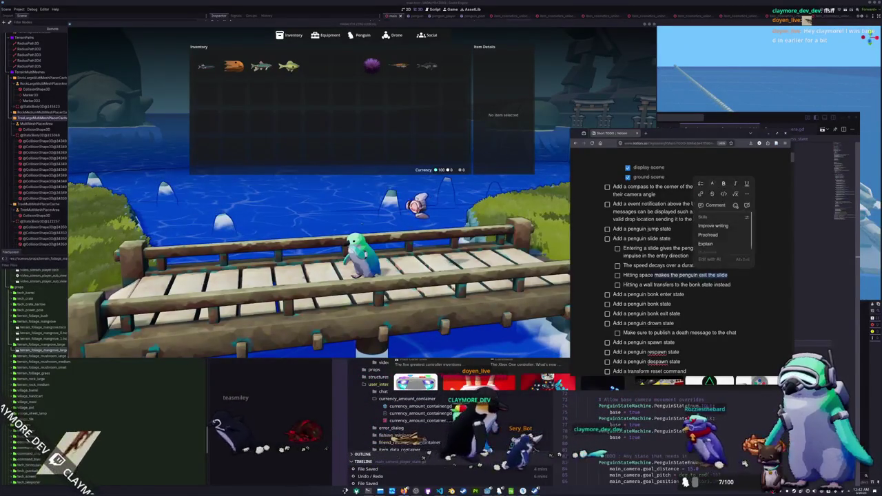
left_click(702, 266)
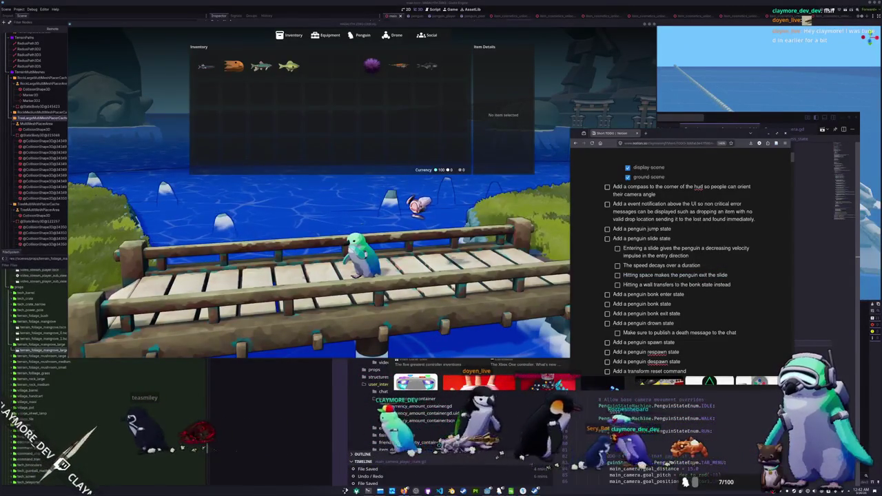
key("Return")
type("!!")
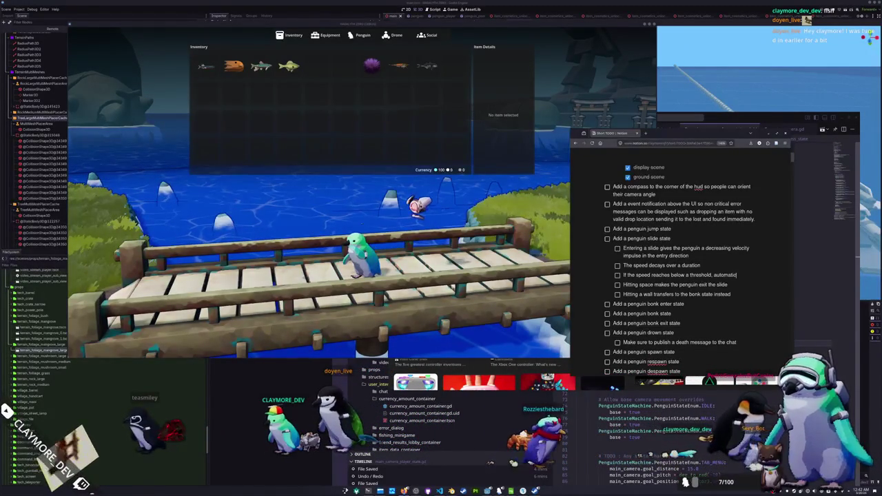
type("the slid")
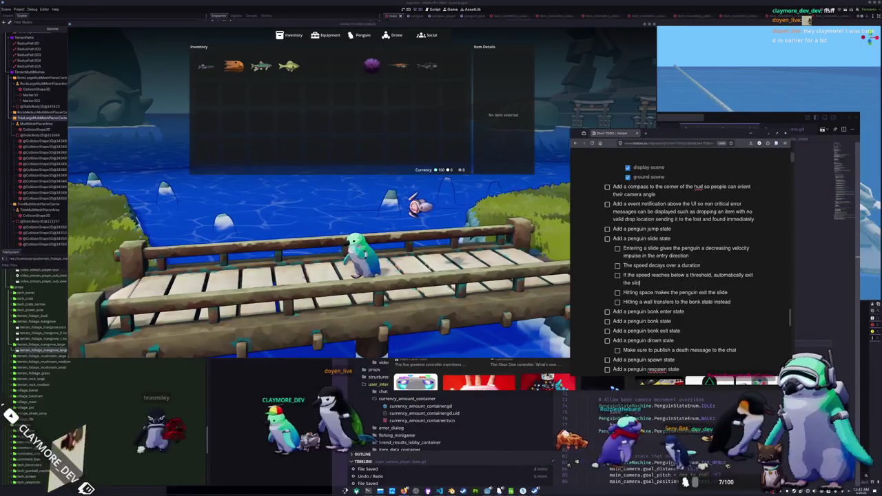
key("BackSpace")
key("BackSpace")
key("BackSpace")
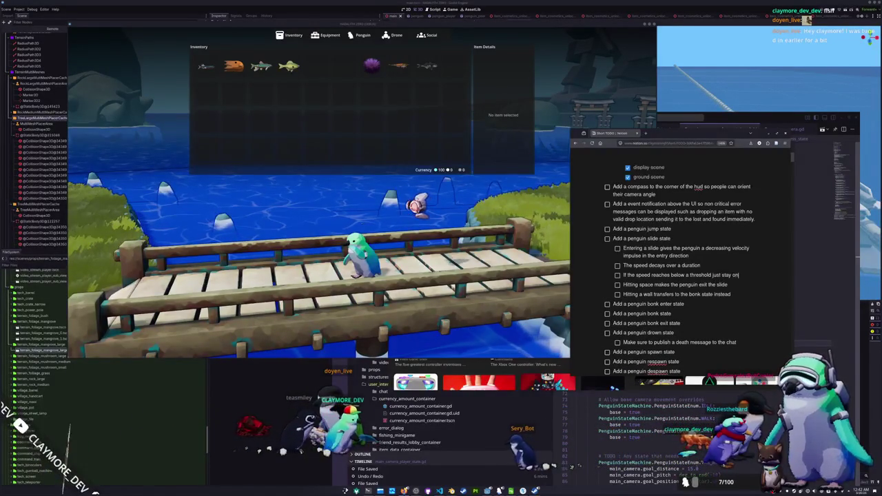
type(" your stomach.")
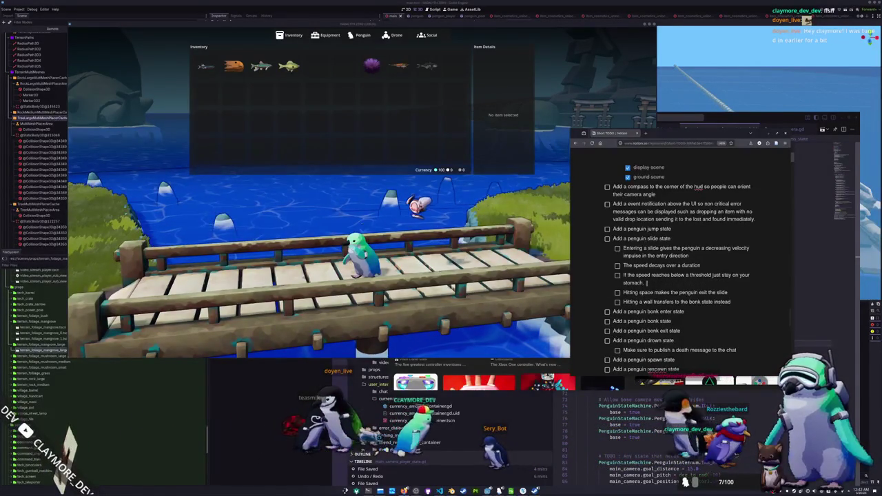
type("  Whatever.")
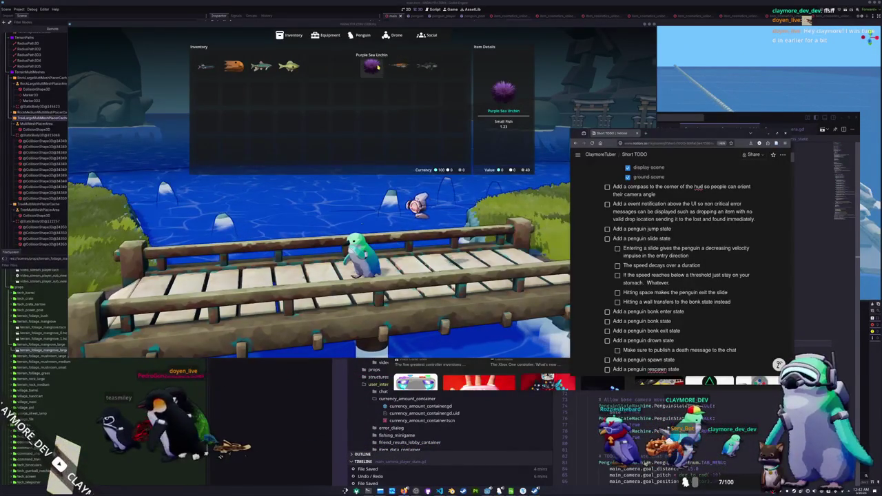
key("Right")
key("Right")
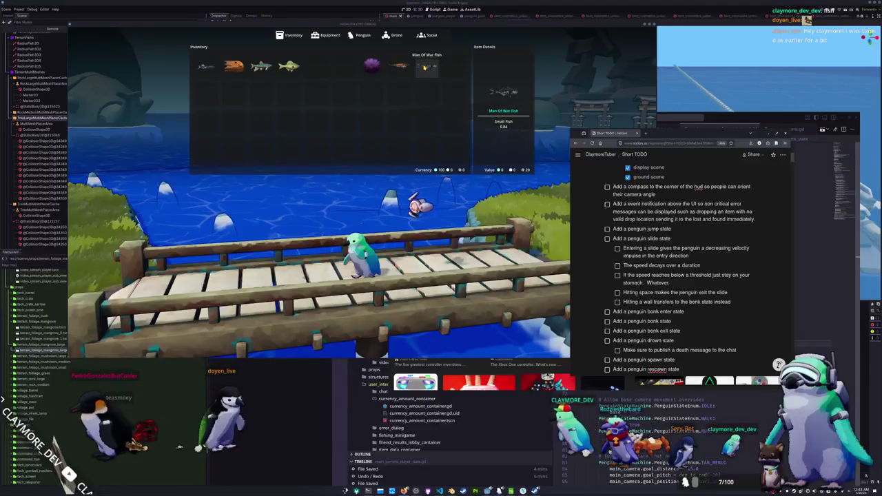
scroll(689, 275, "up", 10)
From the ClaymoreTuber page, open the Tasks database and add a new player_currency task at the bottom
mouse_move(600, 159)
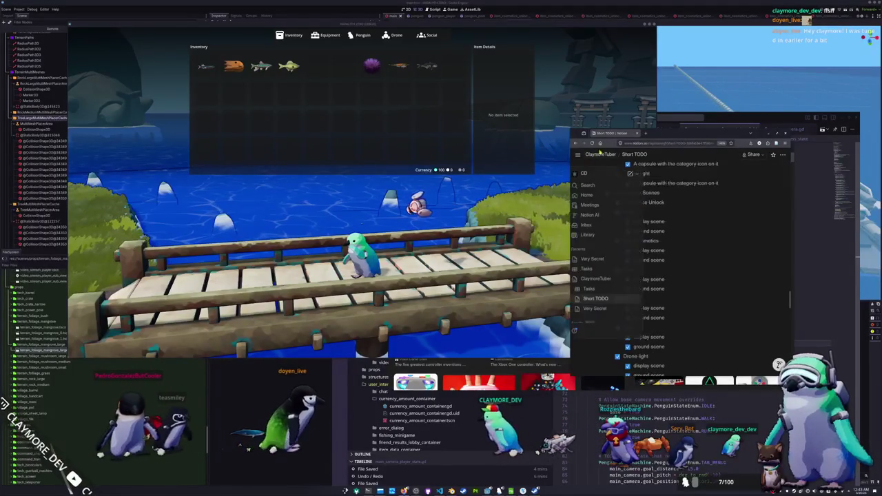
left_click(600, 155)
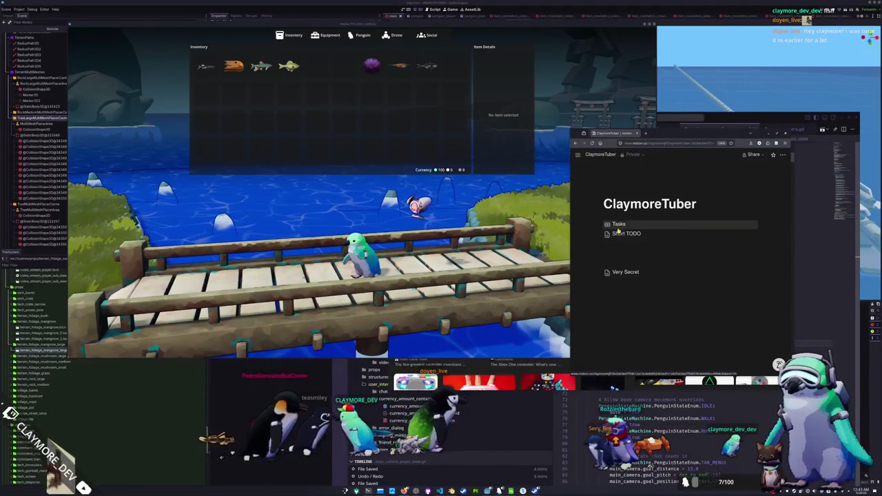
left_click(619, 225)
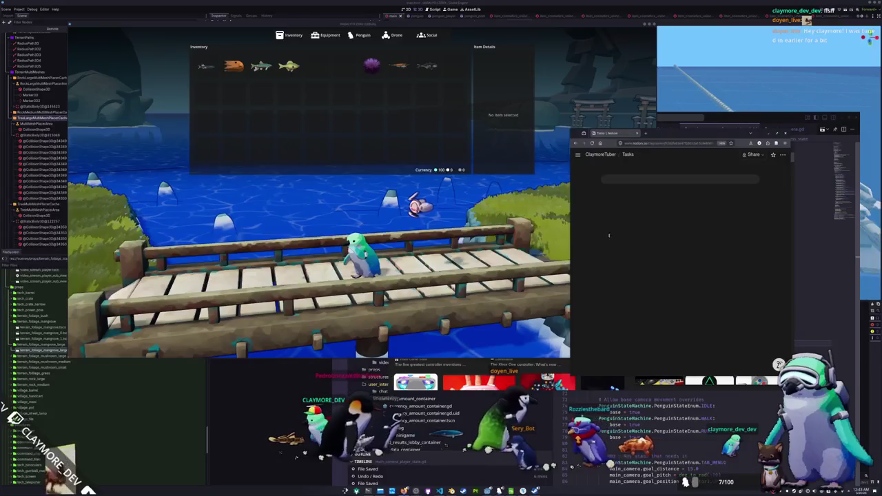
scroll(593, 245, "down", 5)
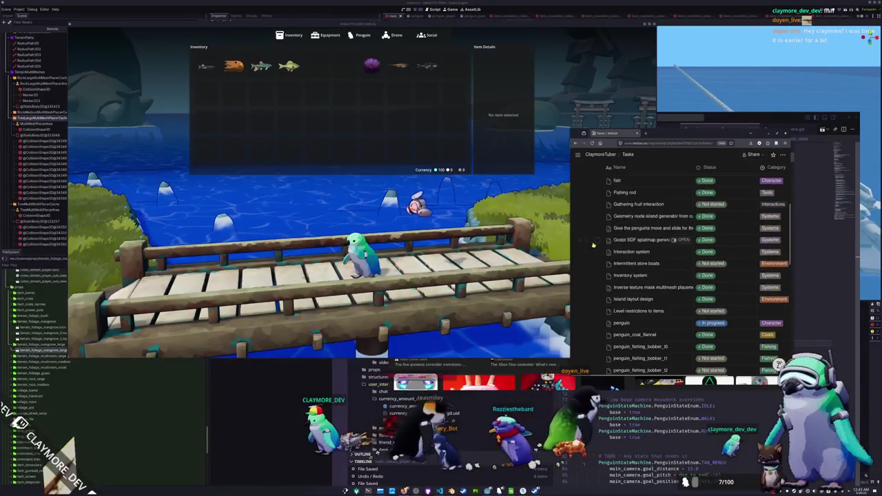
scroll(593, 245, "down", 5)
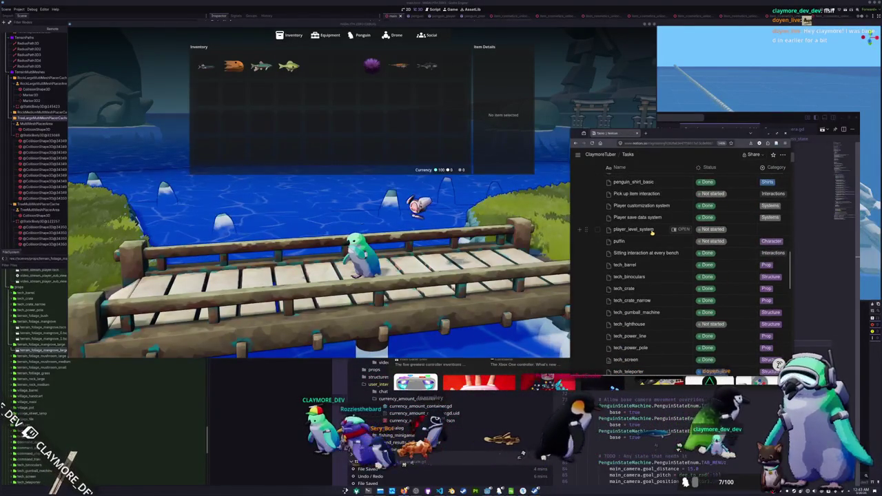
scroll(652, 233, "down", 10)
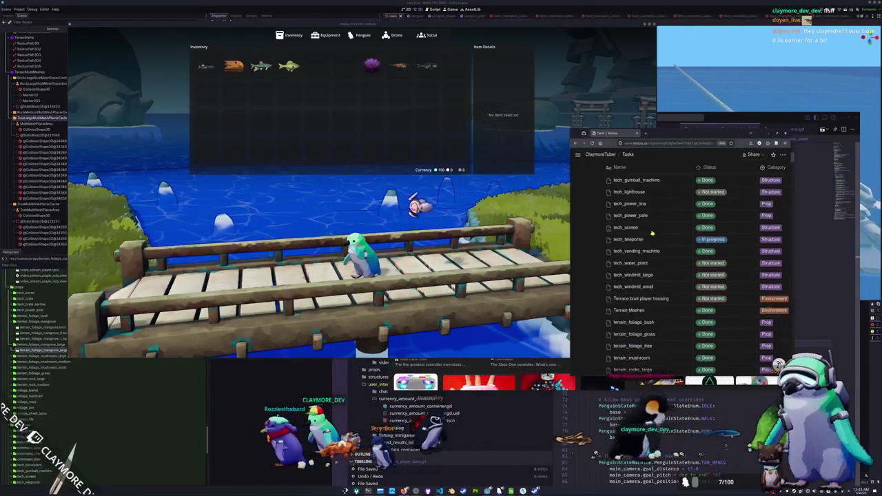
left_click(623, 308)
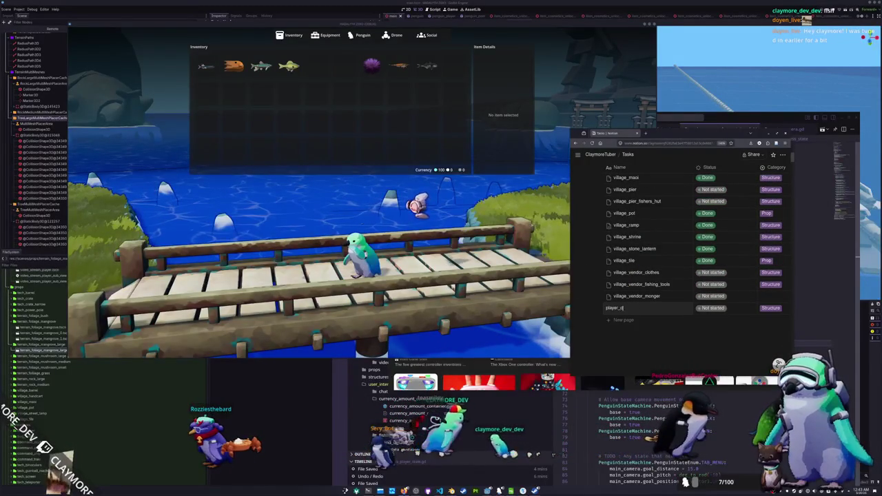
Try Systems and Done on village_vendor_skins, then restore it to Structure and Not started
left_click(770, 309)
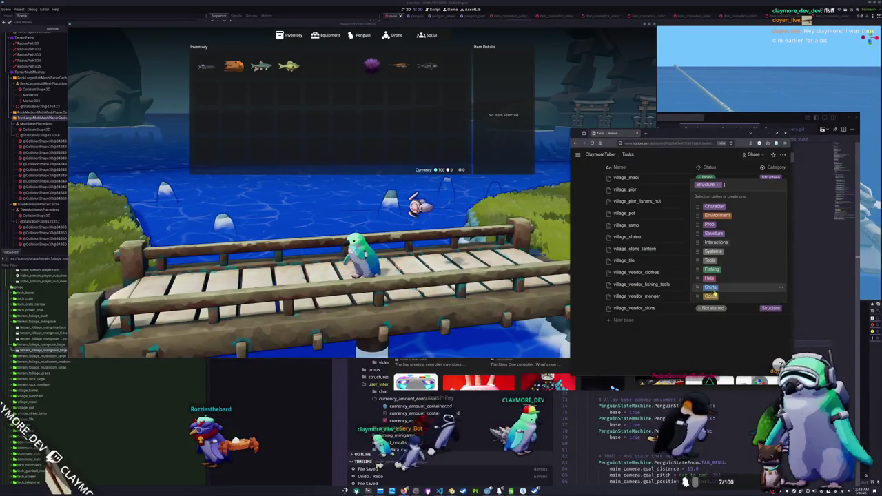
left_click(722, 254)
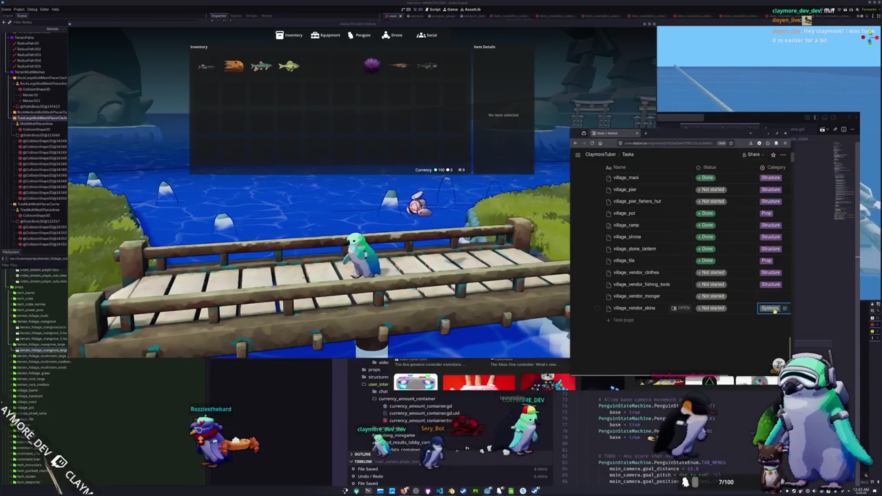
left_click(775, 309)
left_click(701, 350)
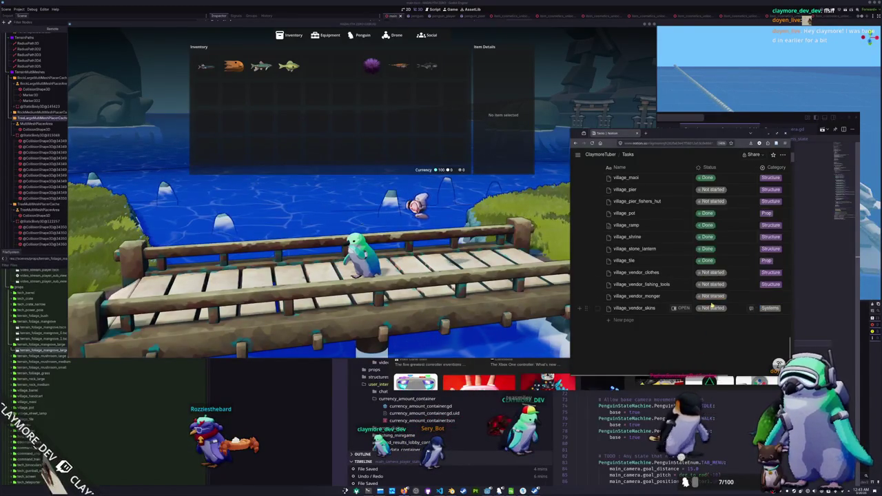
left_click(713, 309)
left_click(709, 289)
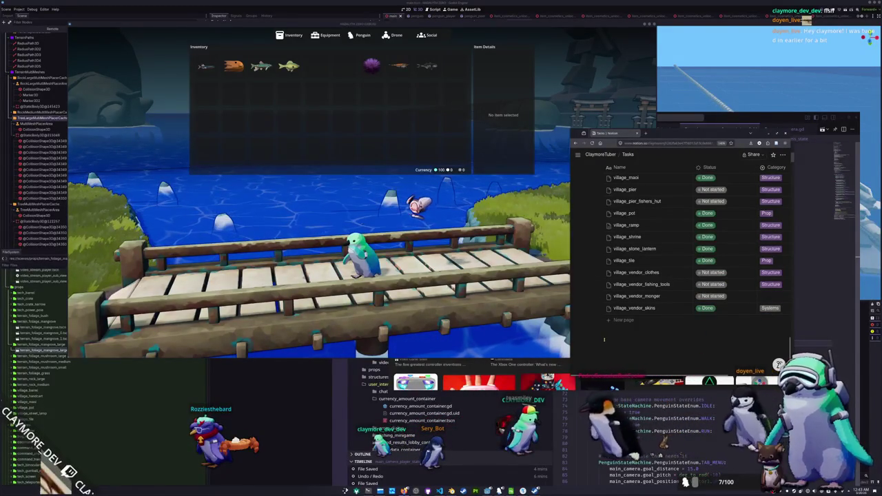
left_click(709, 310)
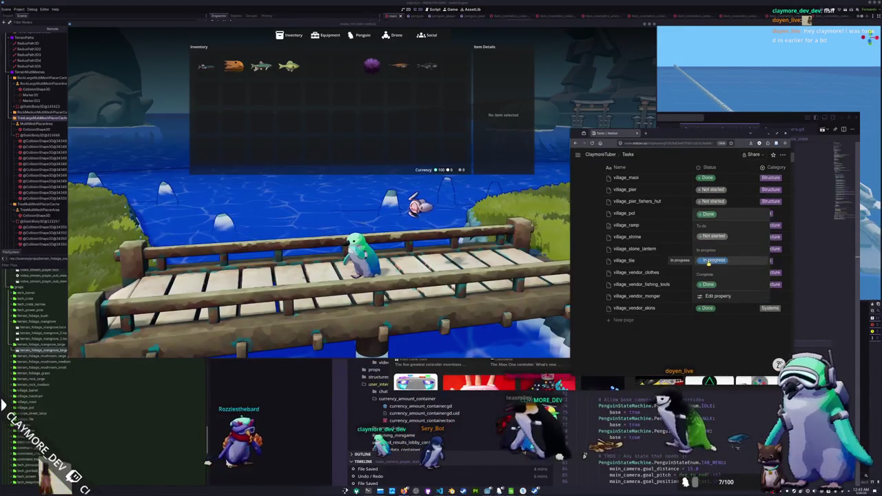
left_click(713, 237)
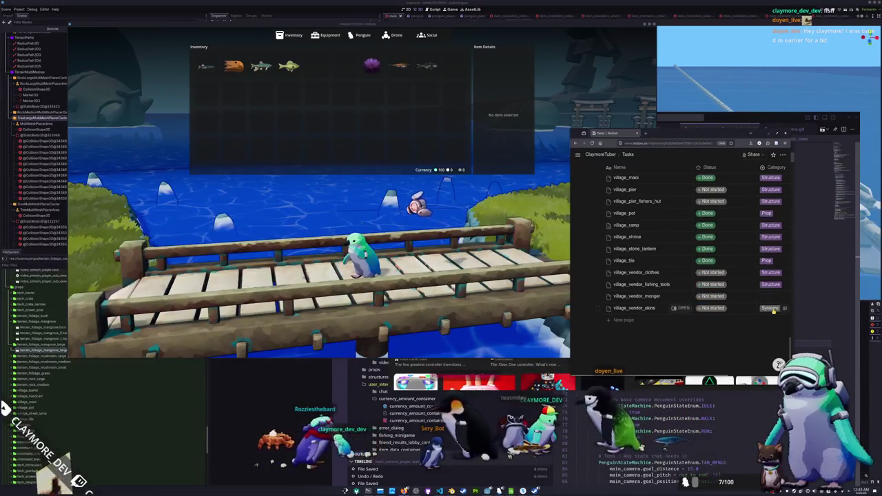
left_click(773, 310)
left_click(717, 215)
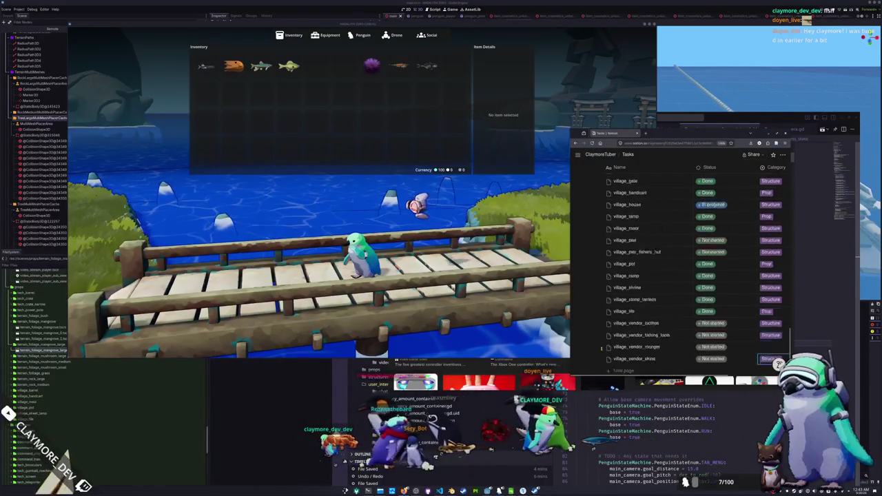
Give village_vendor_monger the Structure category
scroll(773, 344, "down", 1)
left_click(764, 296)
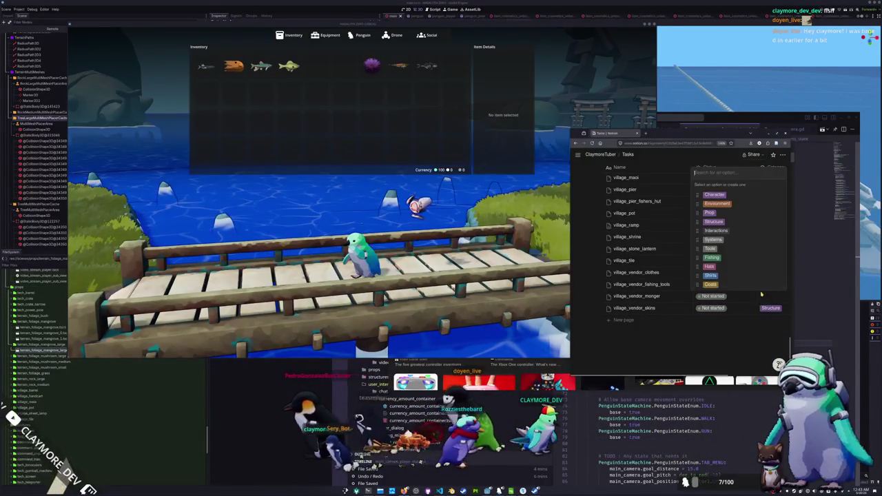
left_click(715, 222)
Set player_currency's category to Systems and status to Done, then return to VS Code
scroll(594, 306, "up", 10)
scroll(594, 306, "up", 10)
scroll(644, 290, "down", 1)
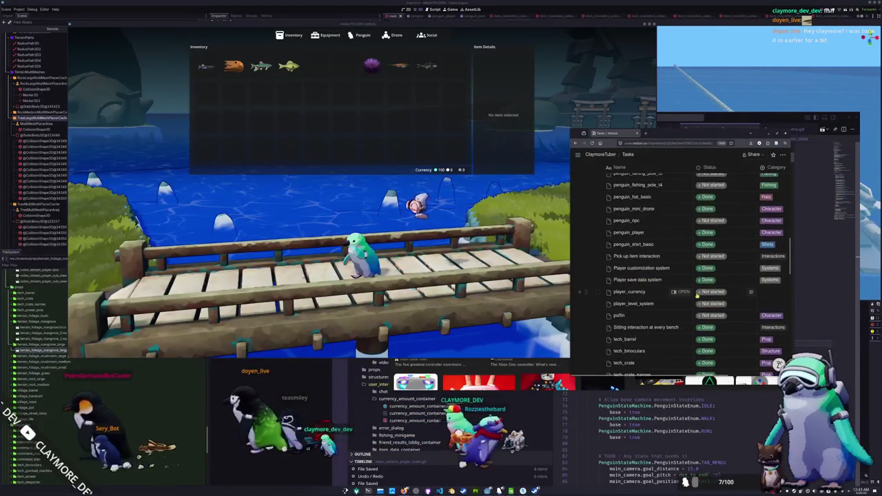
left_click(774, 293)
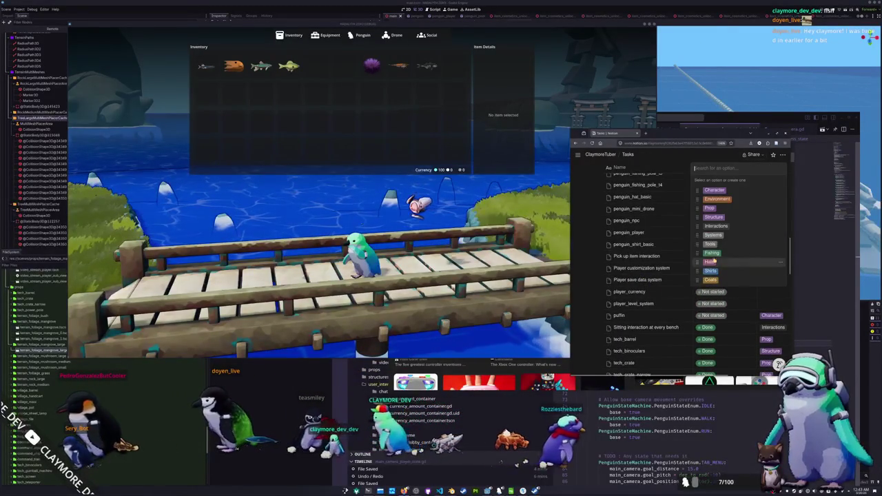
left_click(712, 236)
left_click(710, 292)
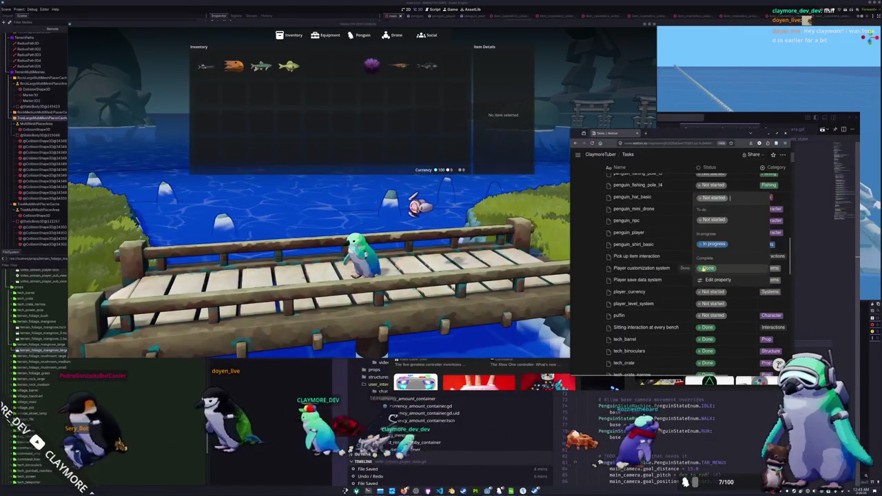
left_click(704, 268)
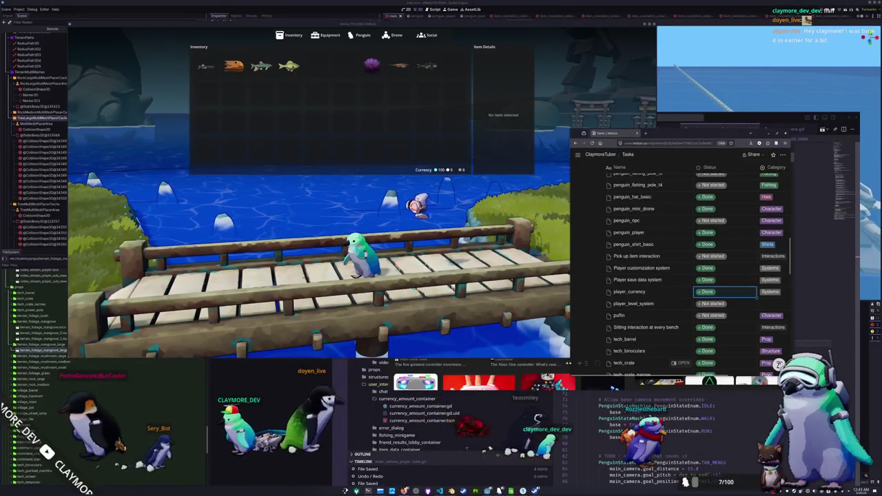
left_click(589, 436)
left_click(632, 119)
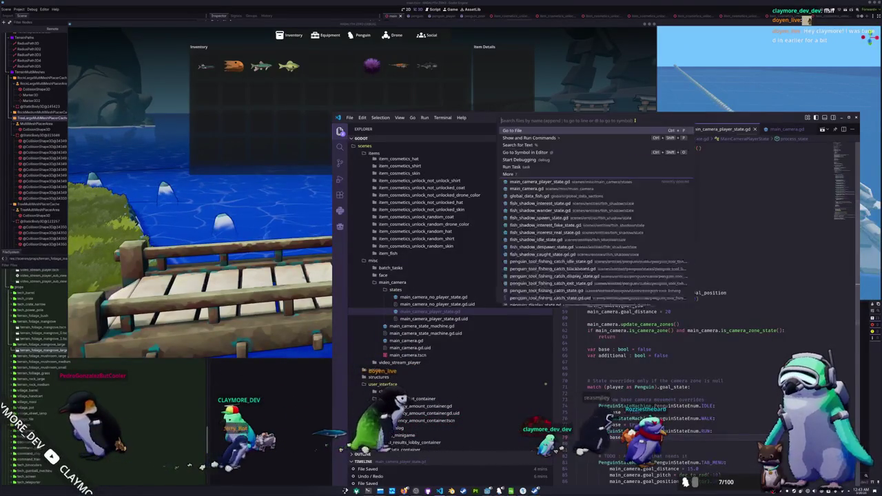
Open global_data.gd via quick file search and scroll through it
type("global_data")
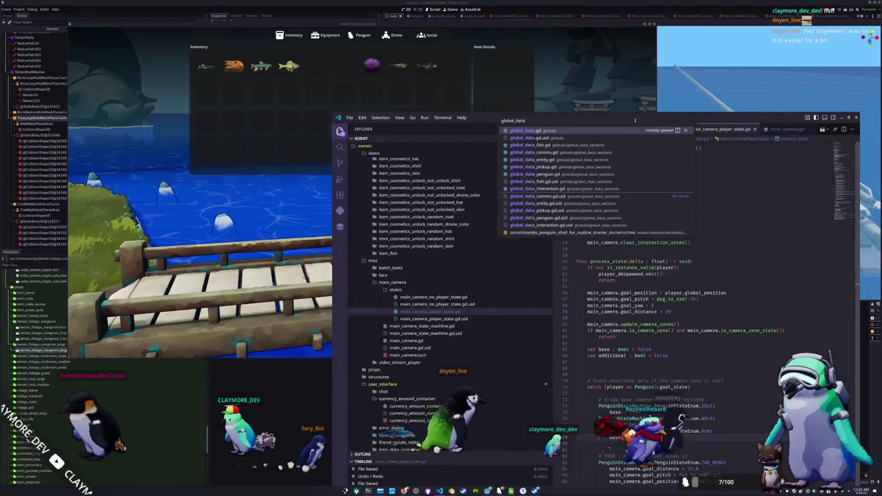
key("Return")
scroll(586, 264, "down", 20)
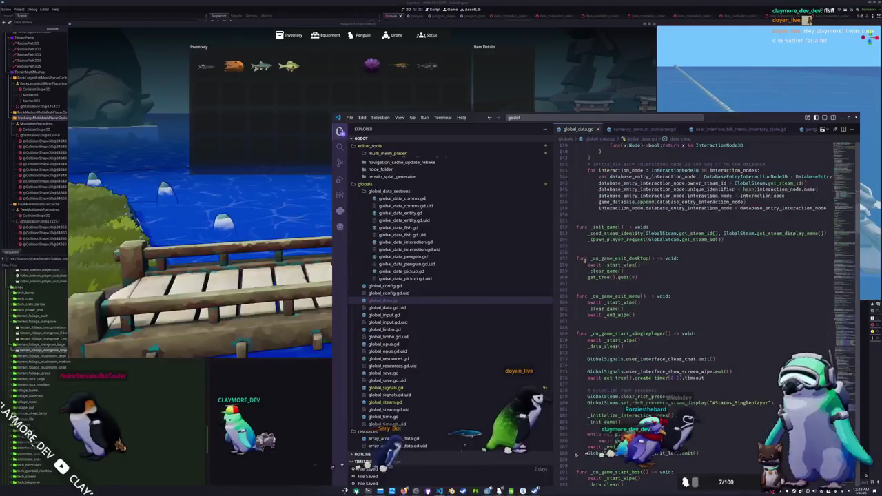
scroll(587, 264, "down", 13)
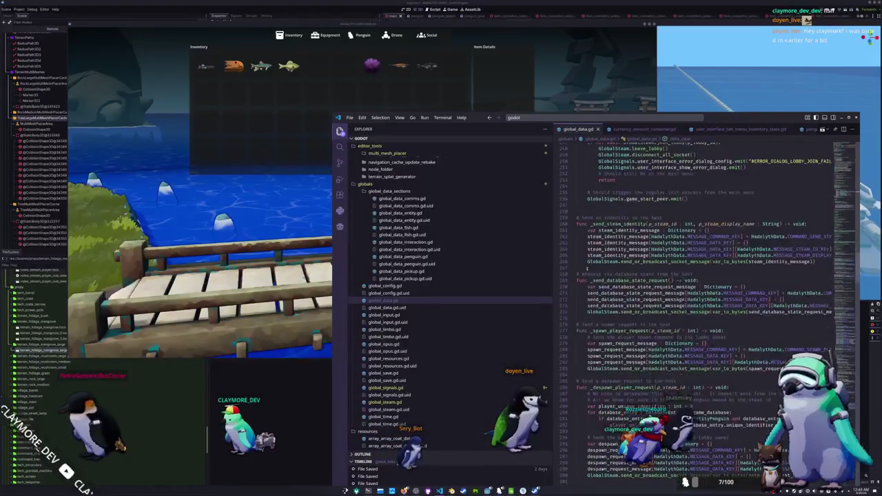
Open global_resources.gd and place the cursor after set_drone_color_unlock
key("ctrl+p")
type("global_resource")
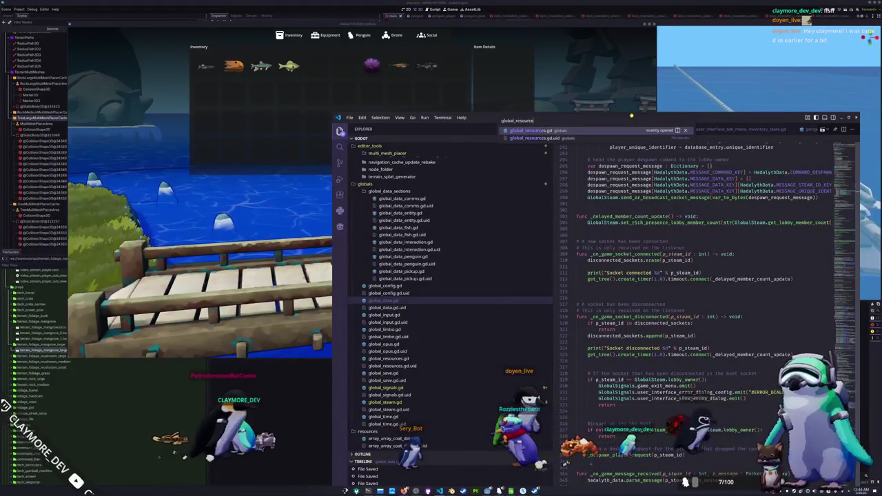
key("Return")
scroll(600, 248, "up", 6)
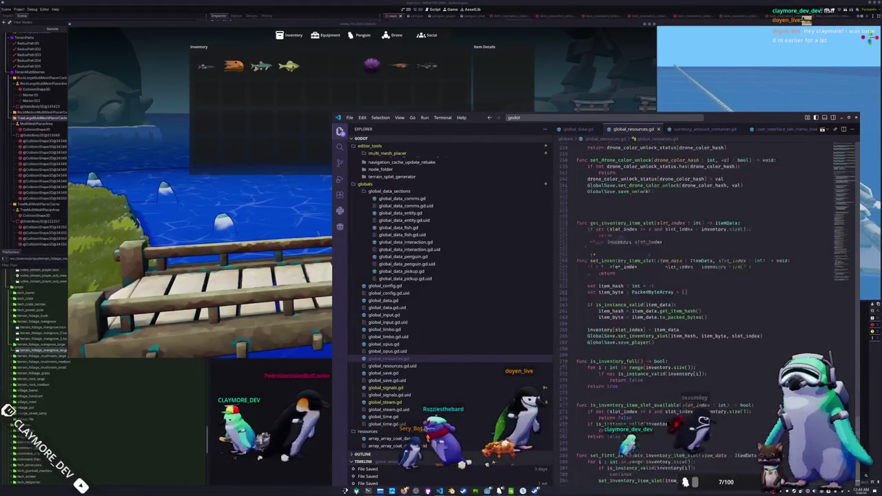
left_click(594, 240)
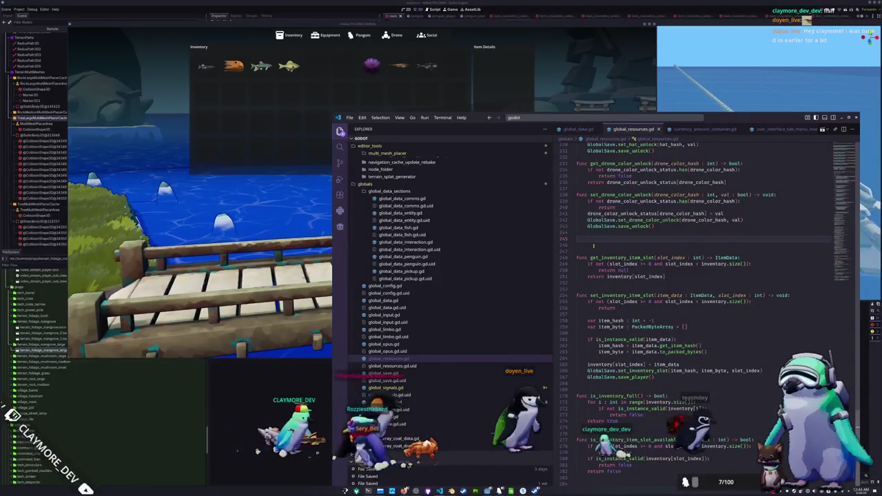
type("f")
Write an add_currency(currency : float) -> void function whose body calls GlobalSave.get_currency()
key("Return")
type("func ")
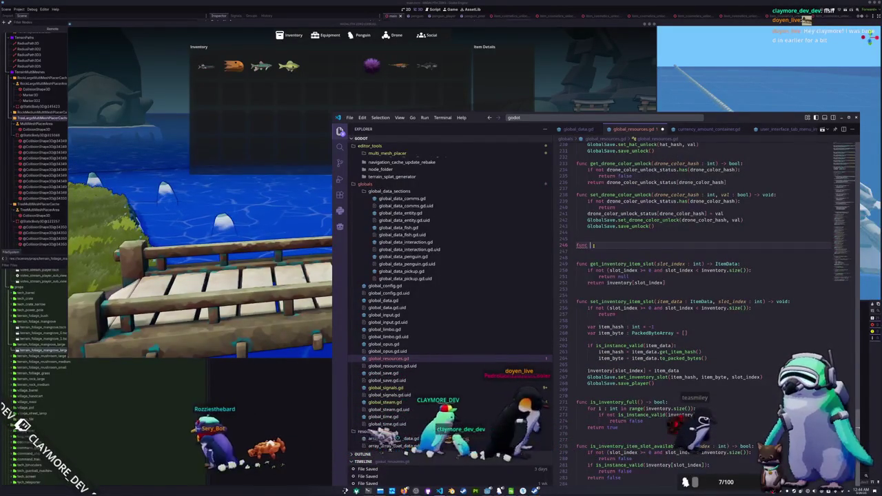
type("gdd")
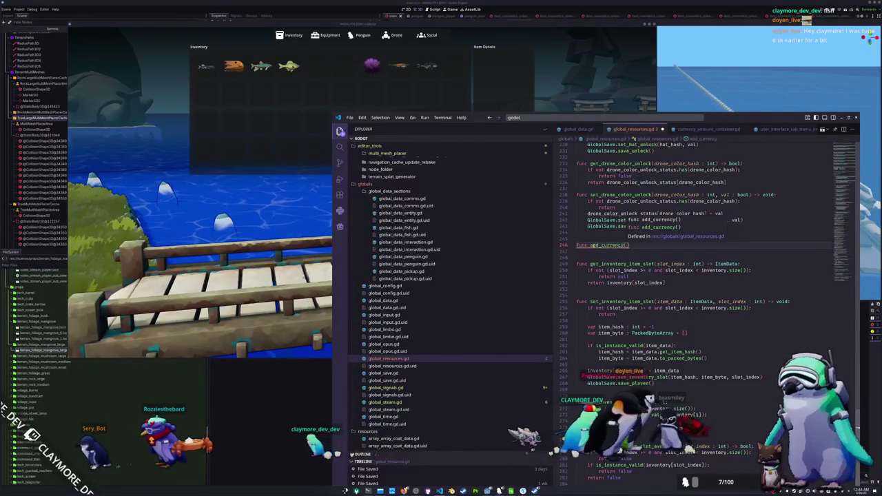
type("curre")
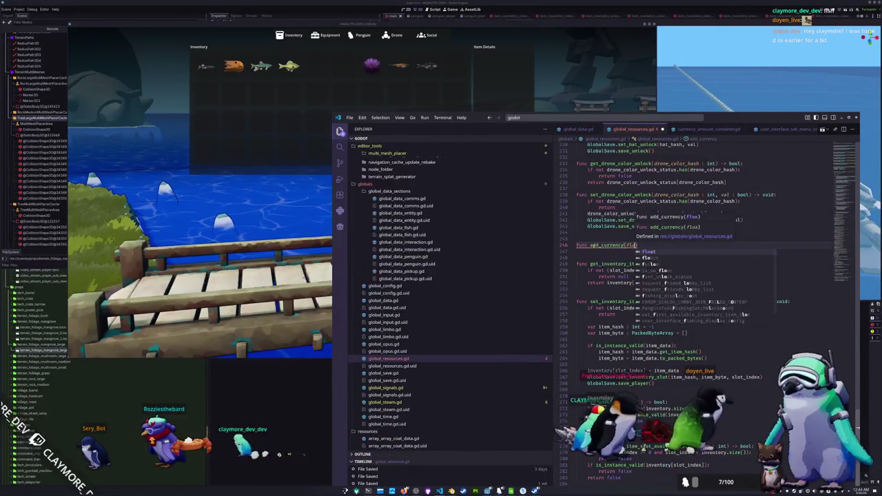
type("ncy : f")
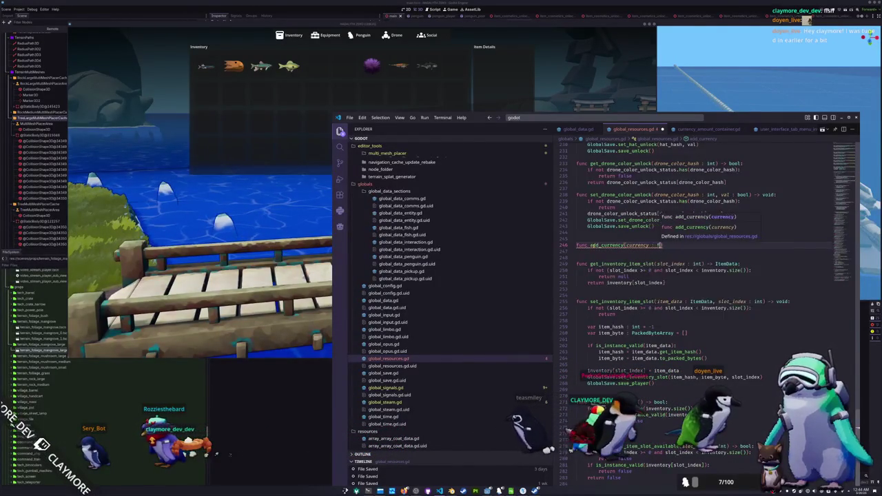
type("loat void:")
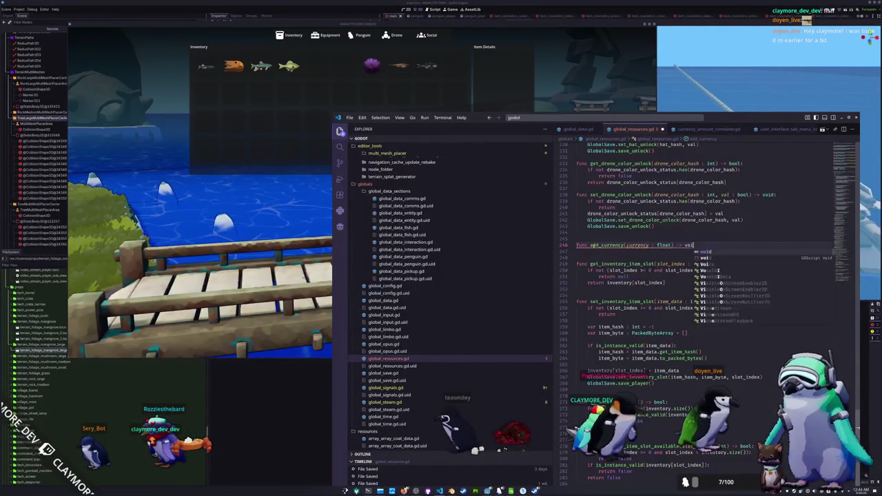
key("Return")
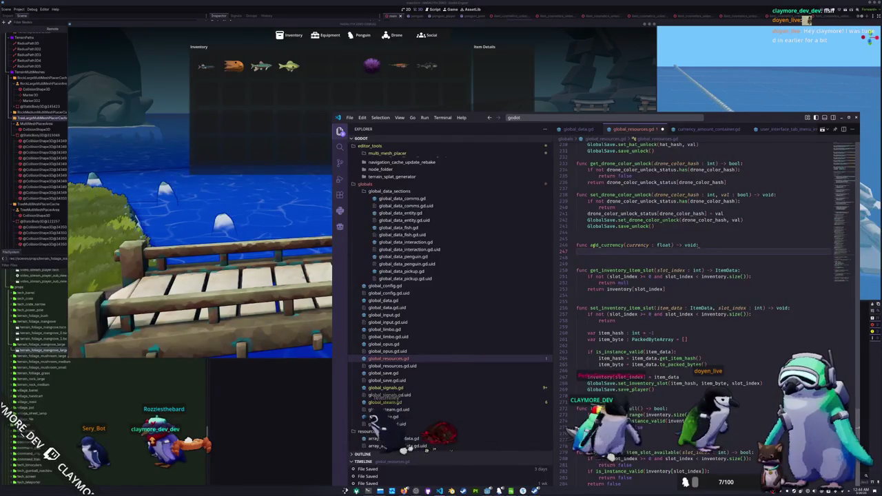
type("GlobalSave")
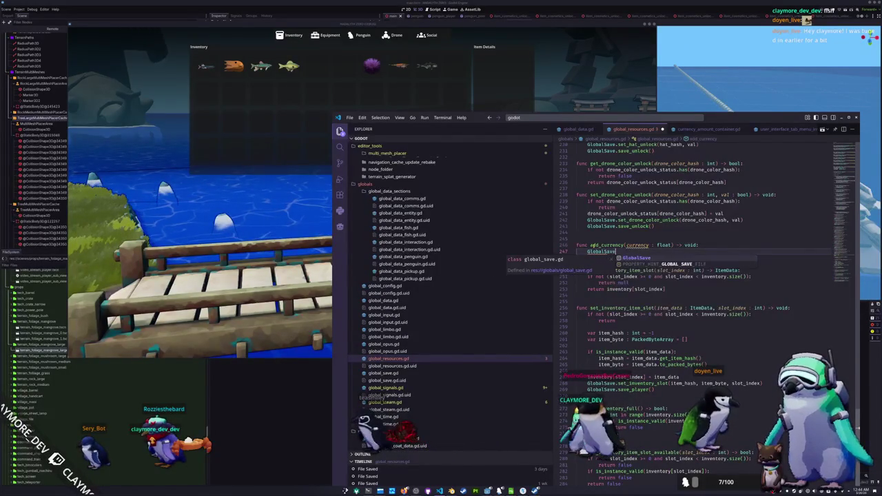
type(".get_currenc")
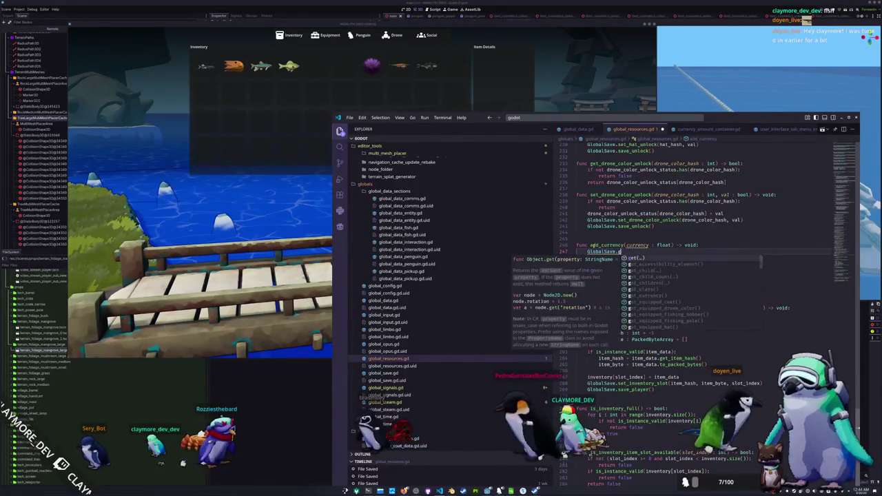
key("Return")
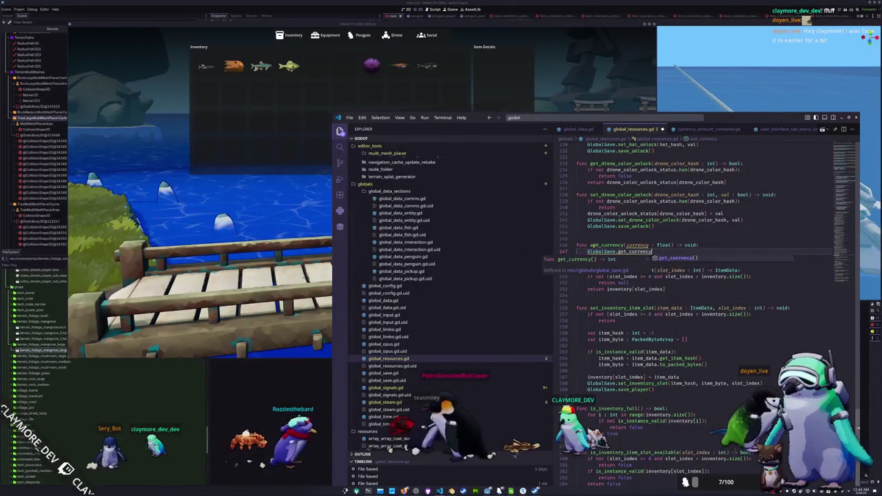
key("shift+Home")
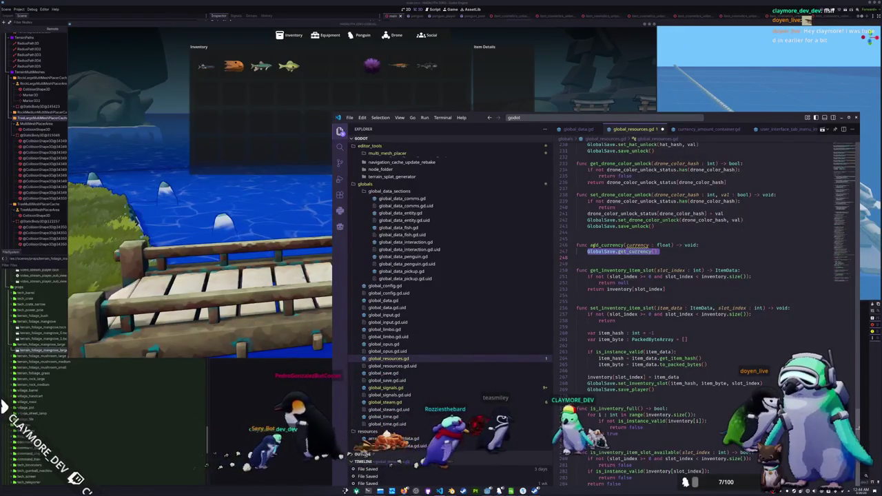
double_click(637, 245)
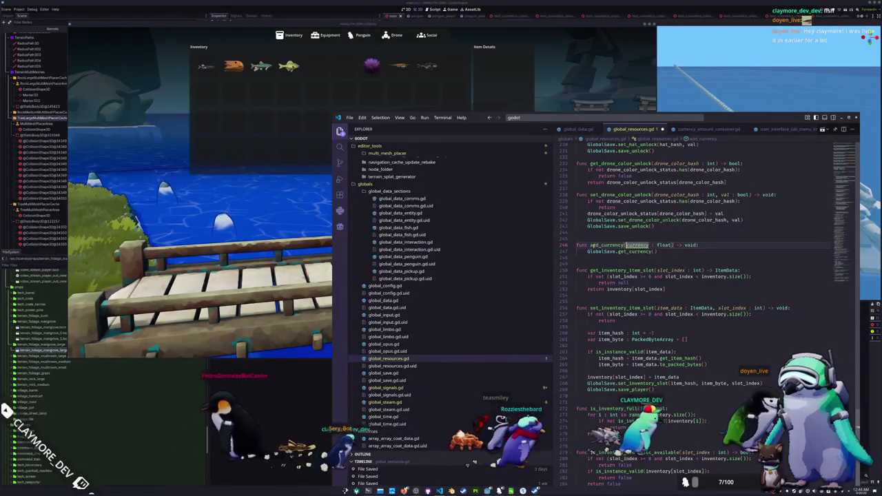
scroll(706, 196, "up", 20)
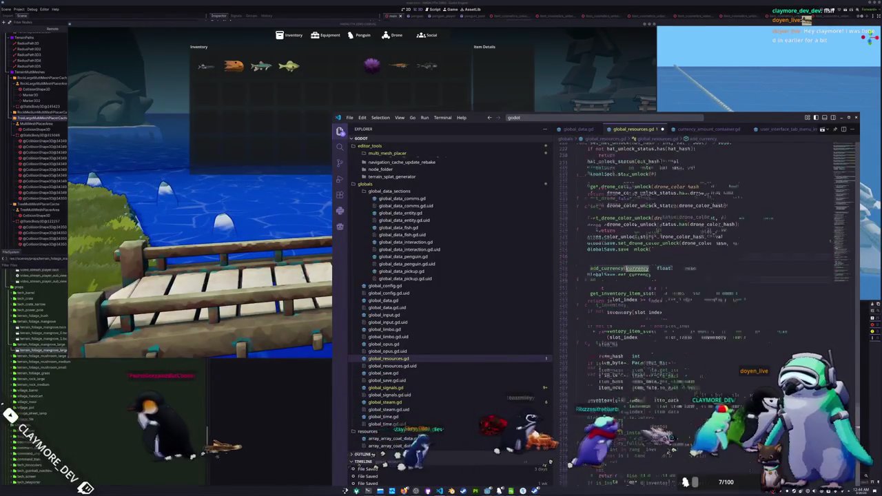
Declare var currency : int = 0 under the item_database declarations
scroll(601, 171, "down", 15)
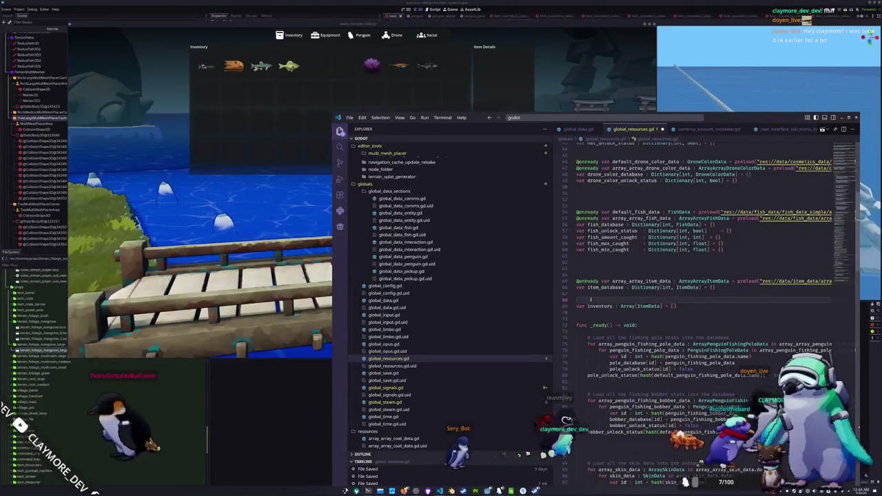
type("var currency : int = 0")
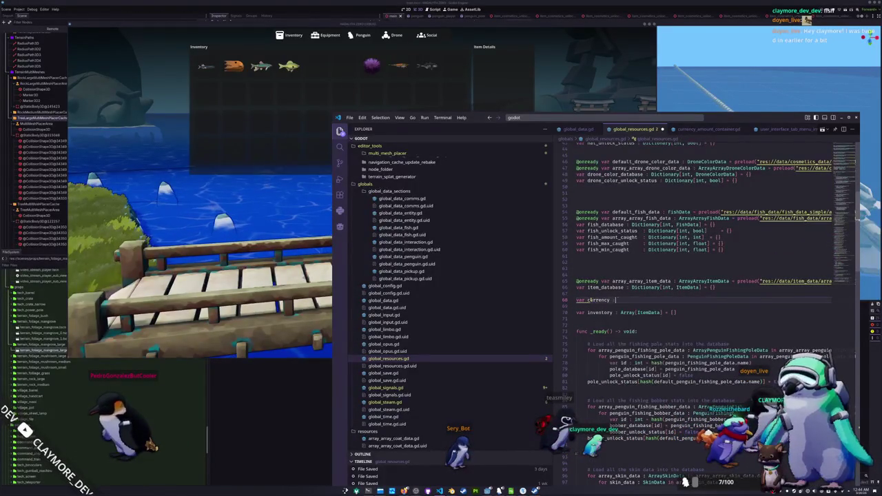
scroll(589, 300, "down", 20)
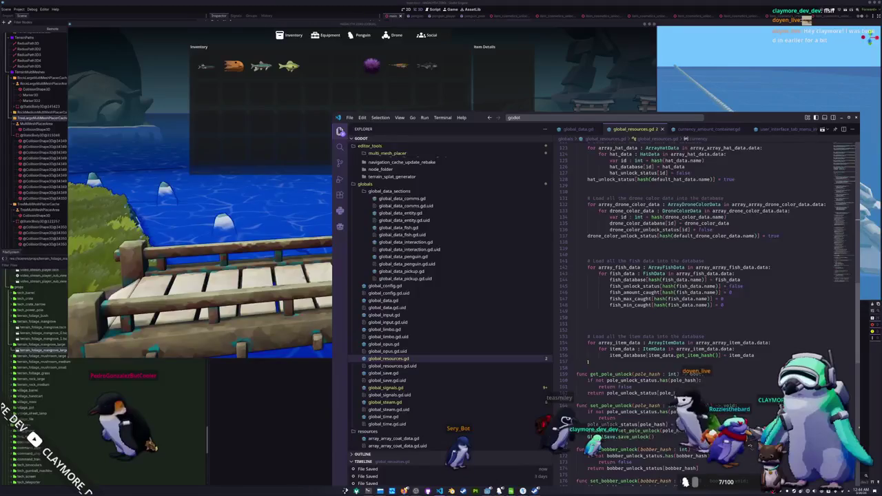
scroll(589, 360, "down", 9)
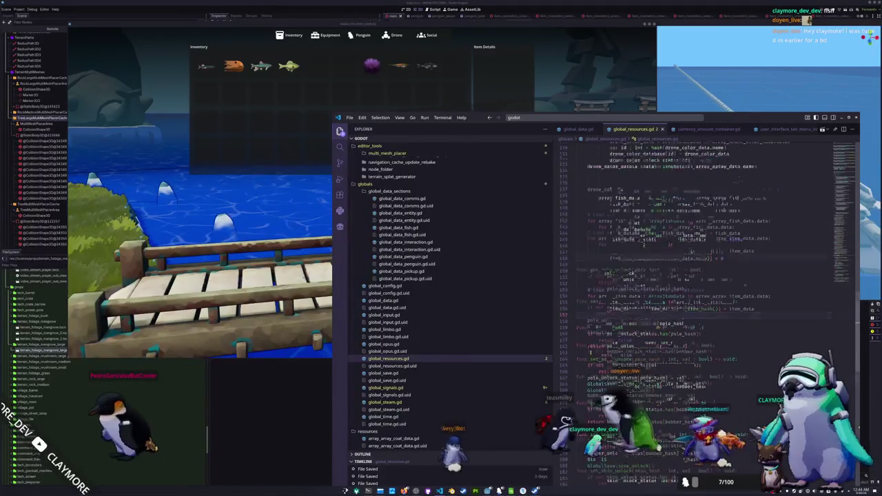
Add then undo a blank line after get_bobber_unlock, and switch to global_data.gd
left_click(589, 312)
key("Return")
key("Up")
key("Up")
key("Up")
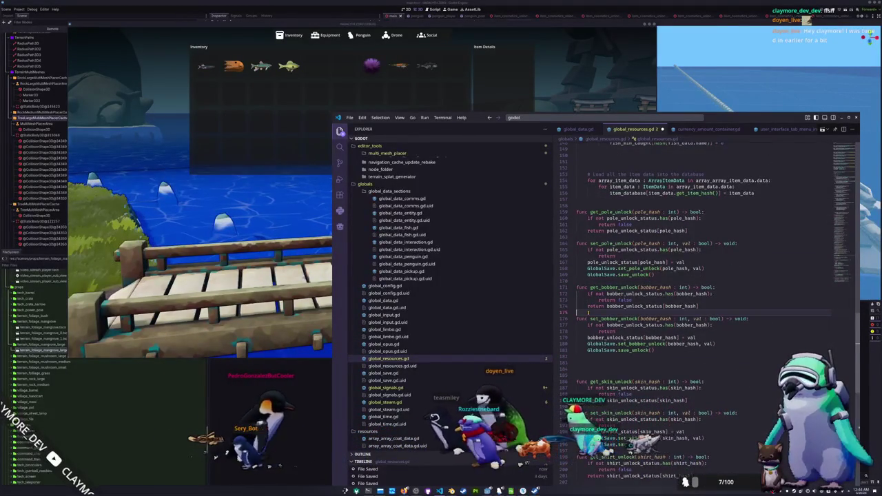
key("ctrl+z")
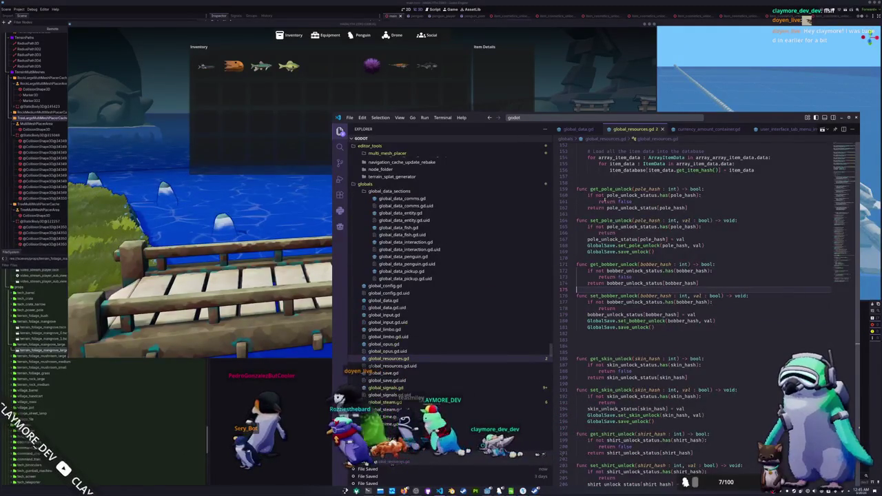
left_click(625, 130)
scroll(572, 313, "up", 5)
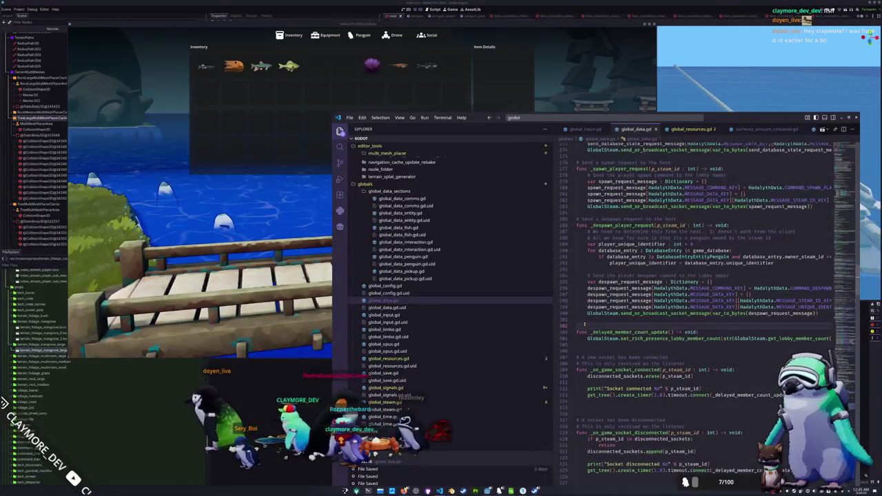
Search global_data.gd for 'Inv'
key("ctrl+f")
type("Inv")
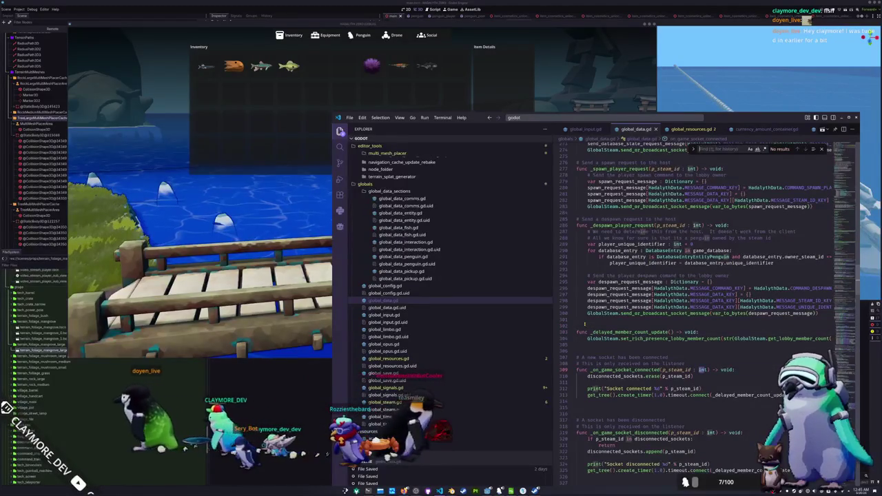
scroll(849, 245, "up", 20)
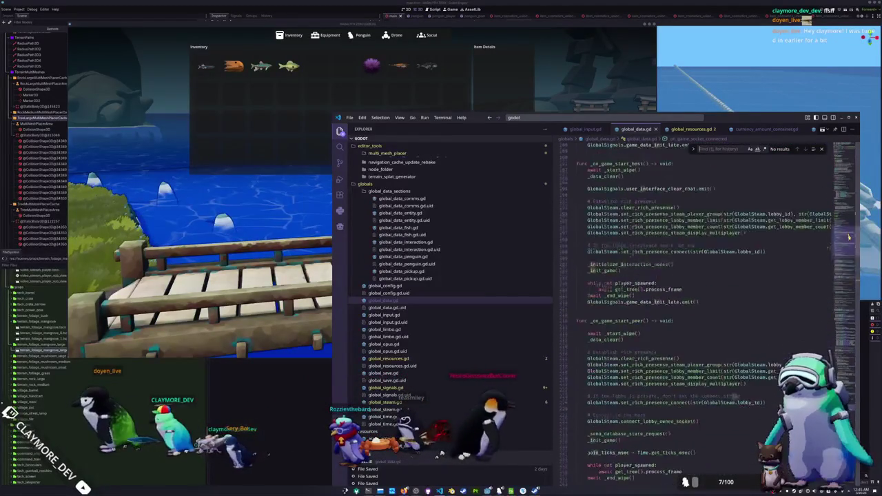
Jump to the _init_game definition, glance at global_input.gd, then return to global_resources.gd
double_click(610, 339)
left_click(609, 339, "ctrl")
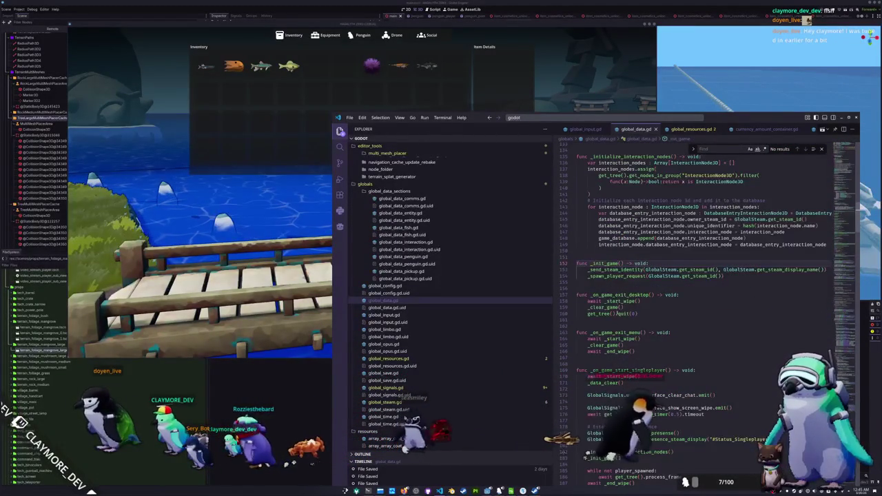
scroll(600, 338, "down", 7)
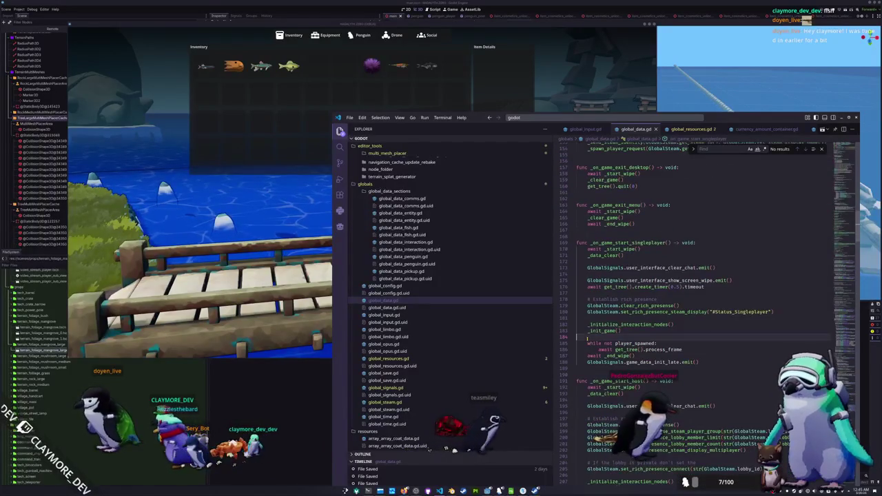
left_click(585, 129)
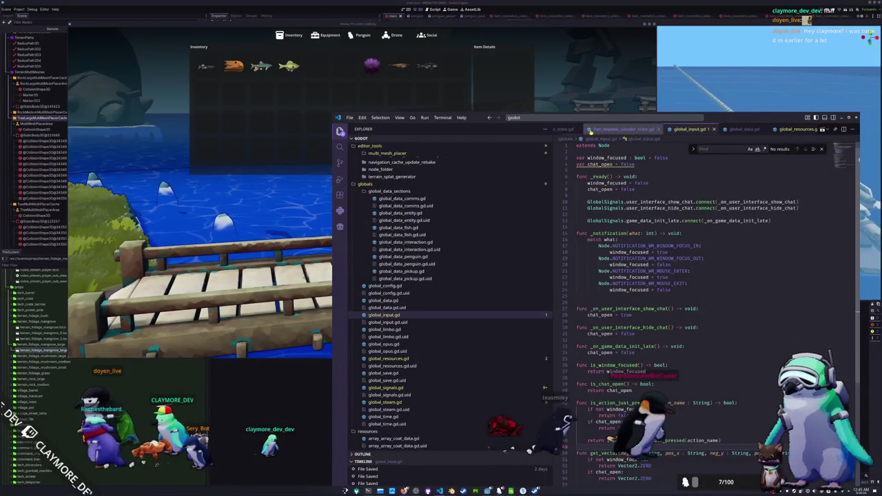
left_click(414, 359)
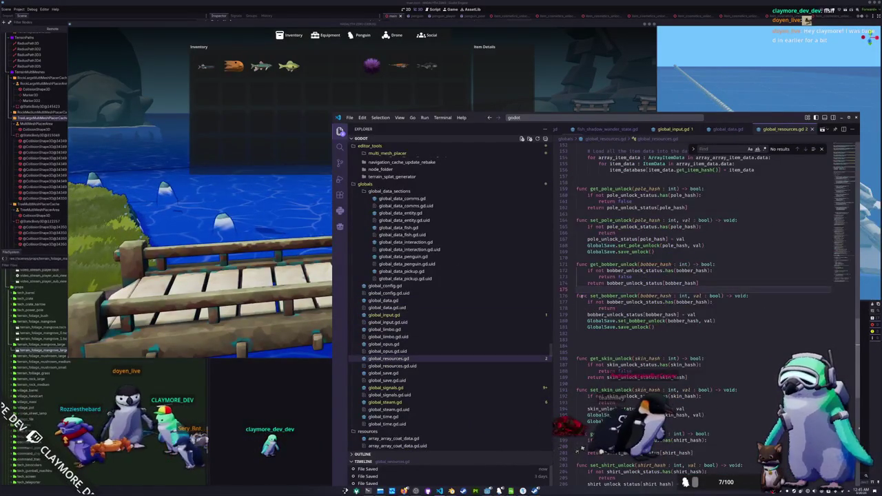
scroll(589, 300, "down", 2)
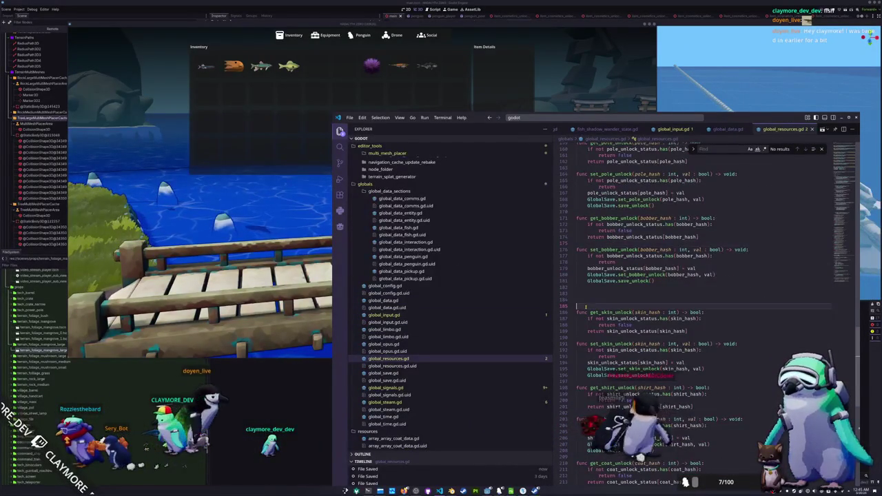
key("Delete")
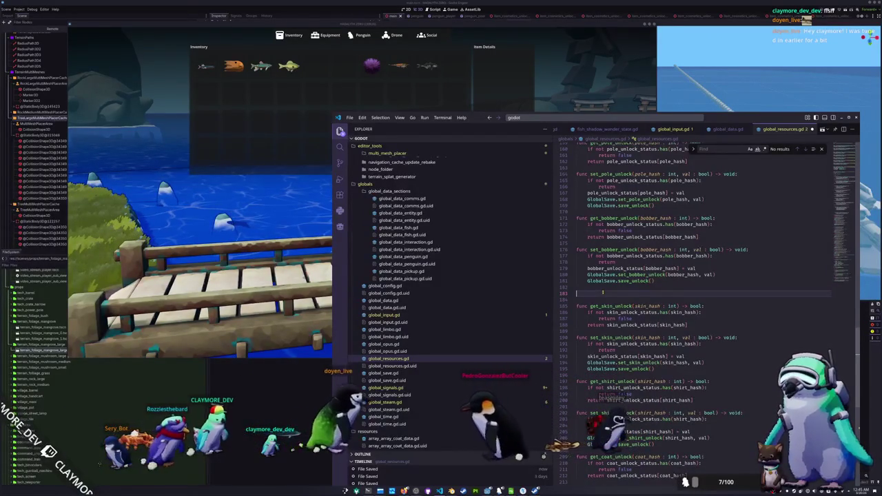
key("ctrl+z")
key("ctrl+z")
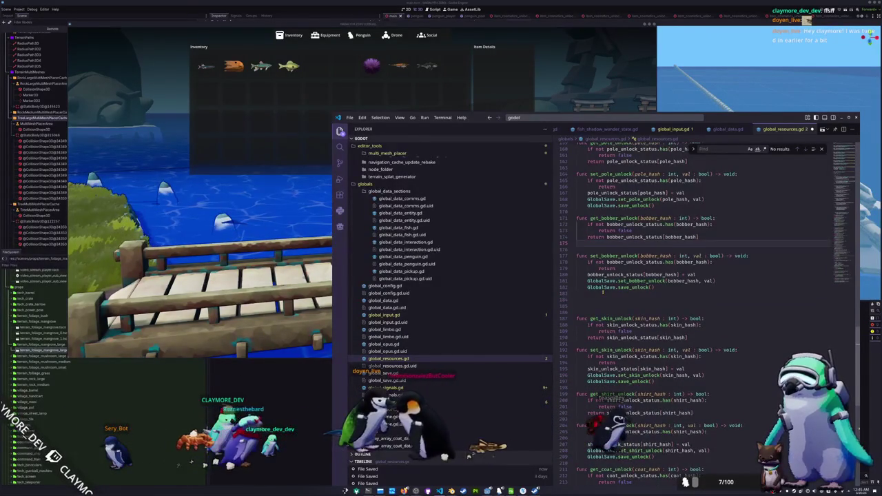
scroll(602, 292, "up", 10)
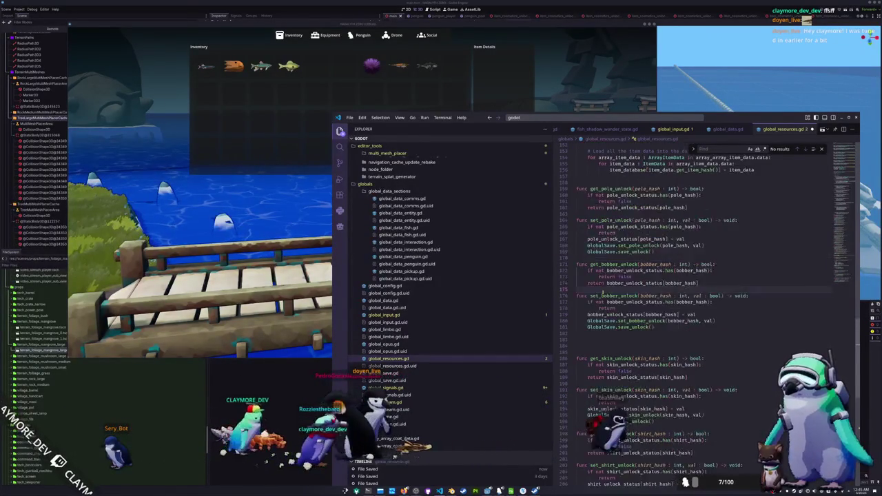
scroll(598, 292, "down", 13)
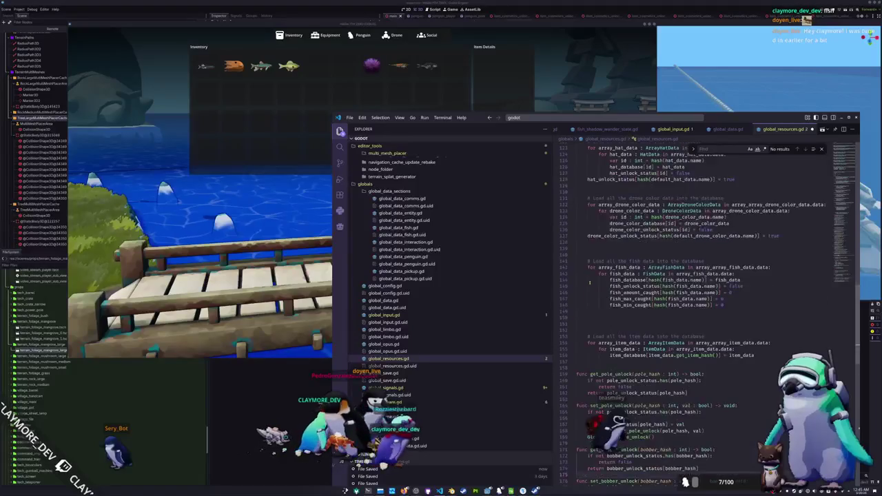
scroll(590, 286, "down", 18)
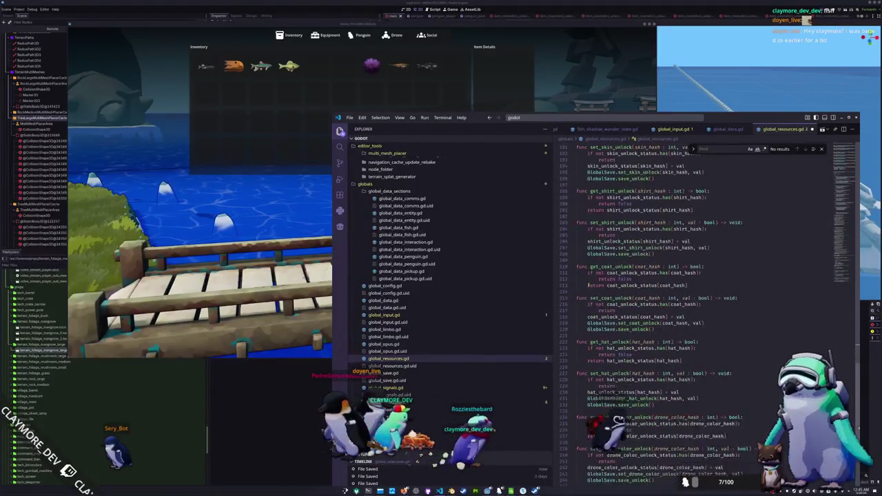
double_click(617, 304)
scroll(591, 324, "down", 2)
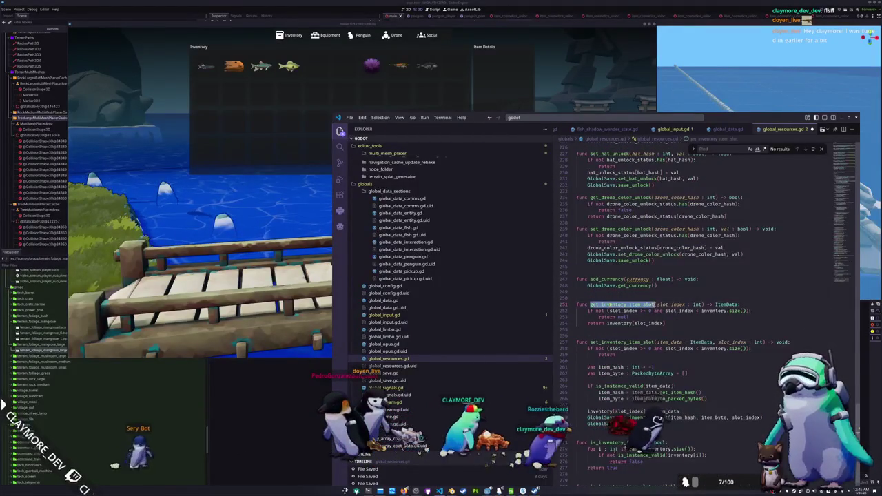
scroll(591, 339, "down", 4)
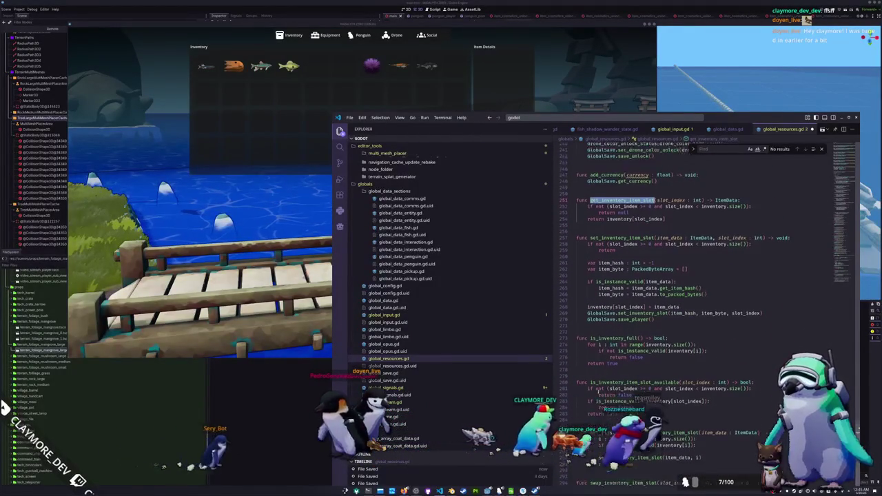
left_click(590, 348)
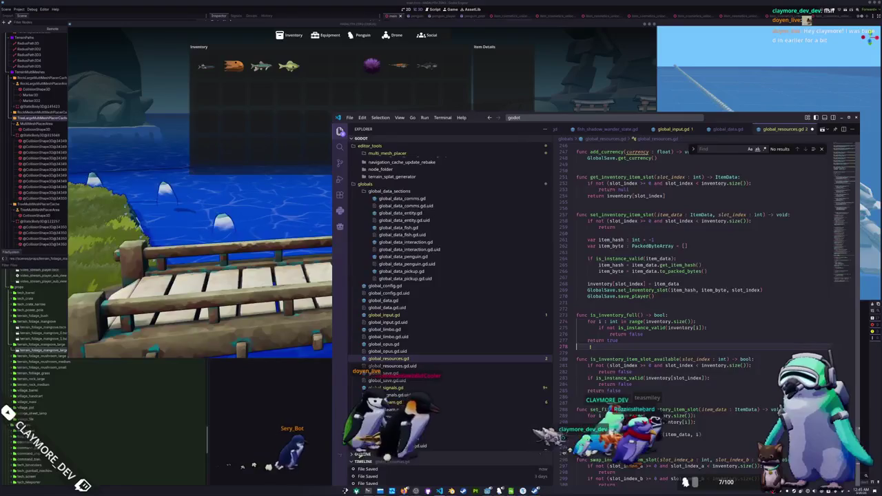
scroll(590, 351, "down", 1)
left_click(632, 349)
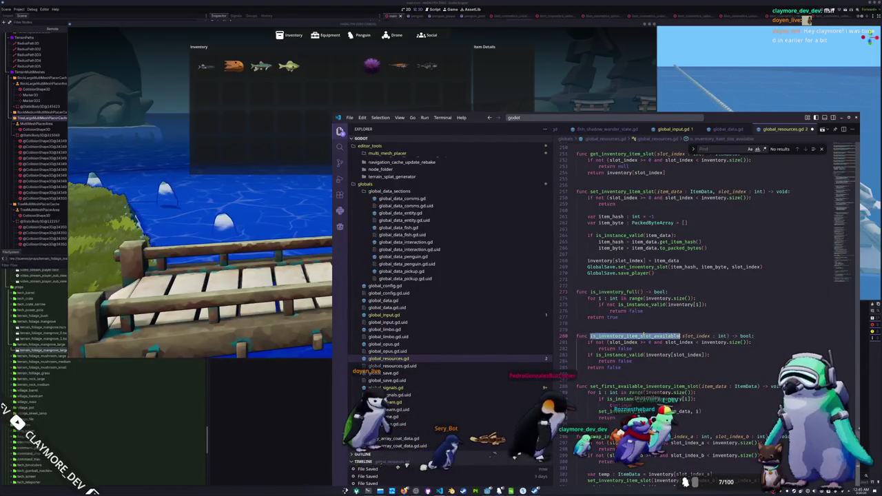
scroll(630, 362, "down", 1)
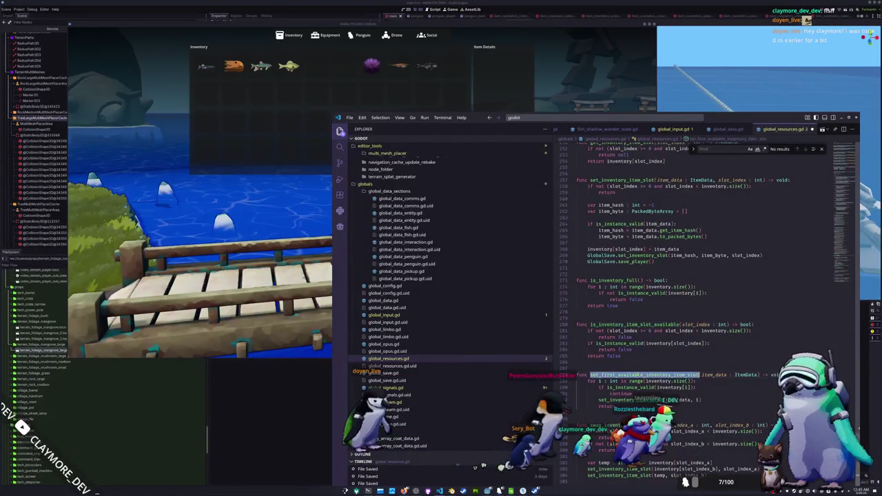
scroll(632, 376, "down", 2)
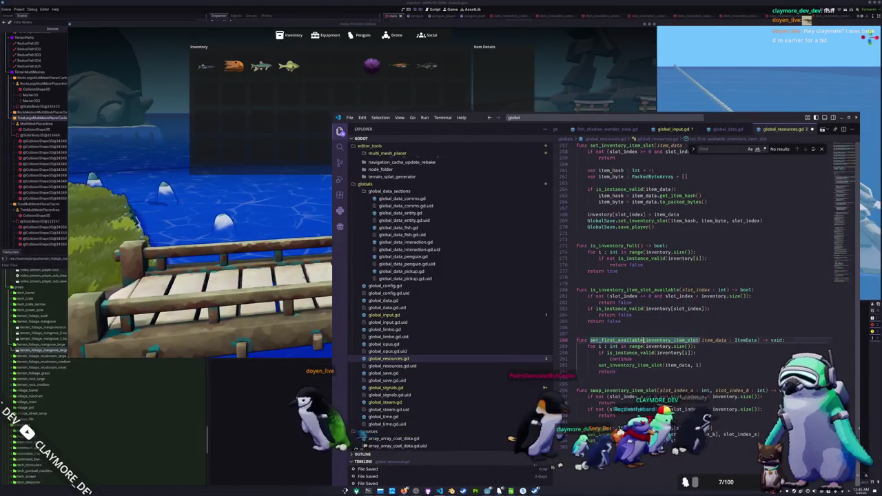
scroll(621, 384, "up", 5)
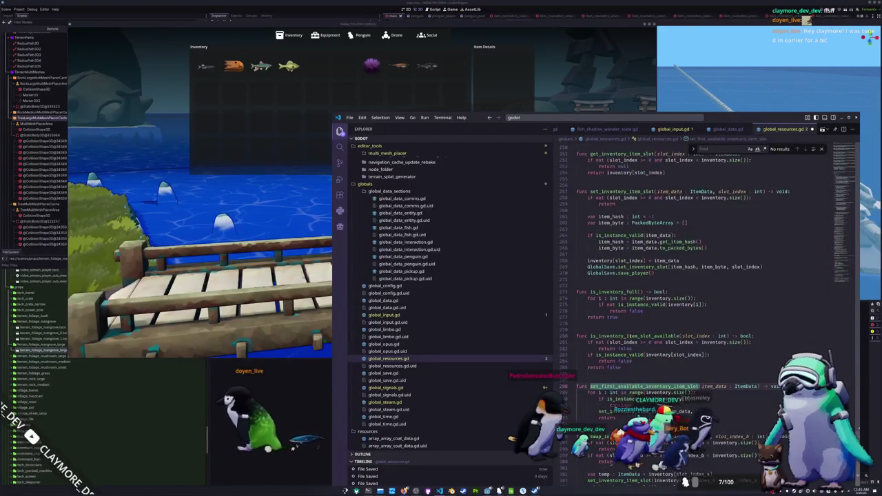
double_click(620, 238)
scroll(610, 281, "up", 5)
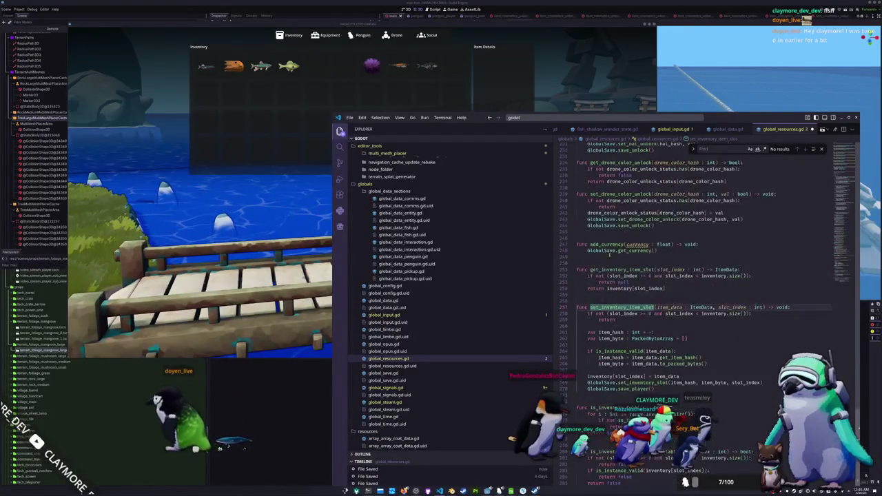
left_click(611, 275)
scroll(611, 275, "down", 5)
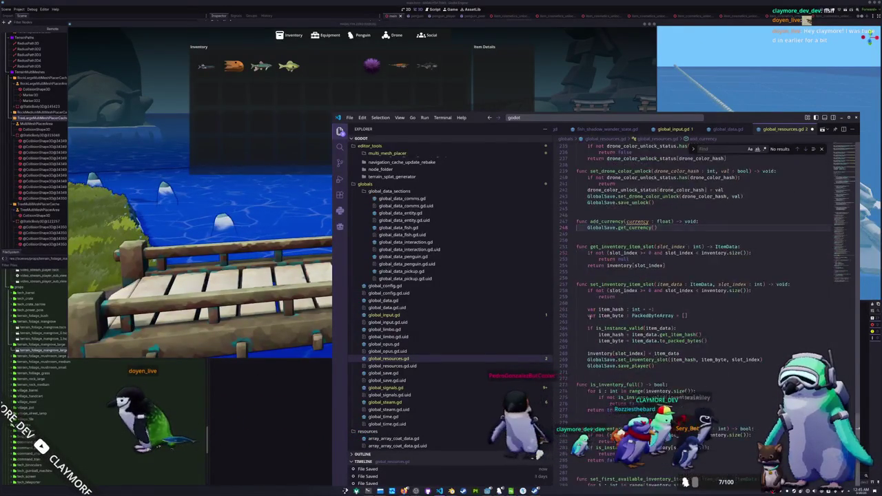
double_click(637, 325)
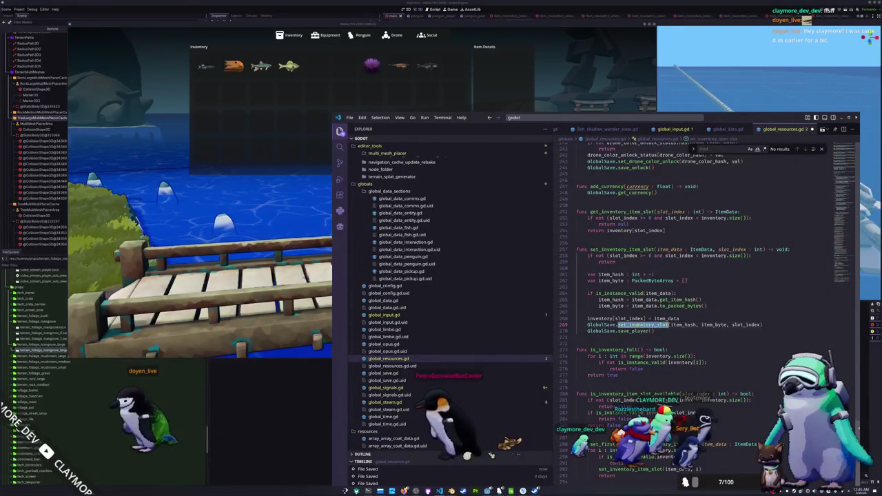
left_click_drag(653, 331, 579, 324)
scroll(652, 329, "up", 3)
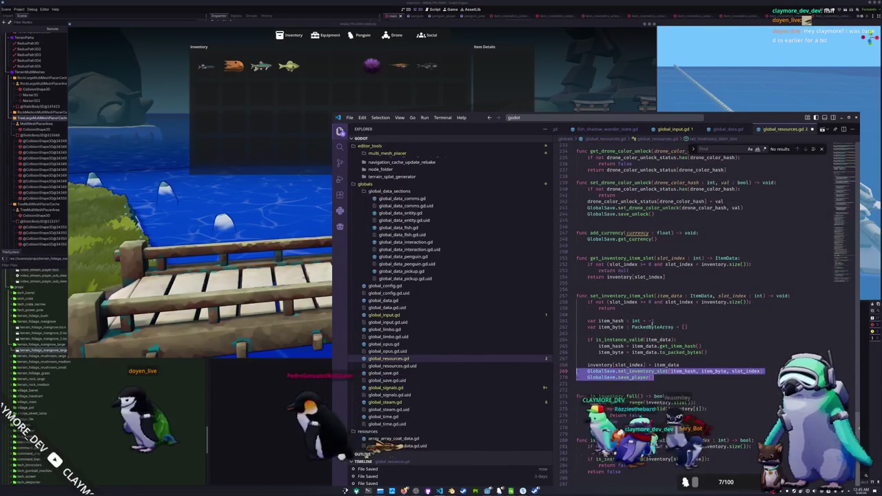
Replace add_currency's get_currency call with GlobalSave.save_player()
left_click(604, 245)
key("ctrl+z")
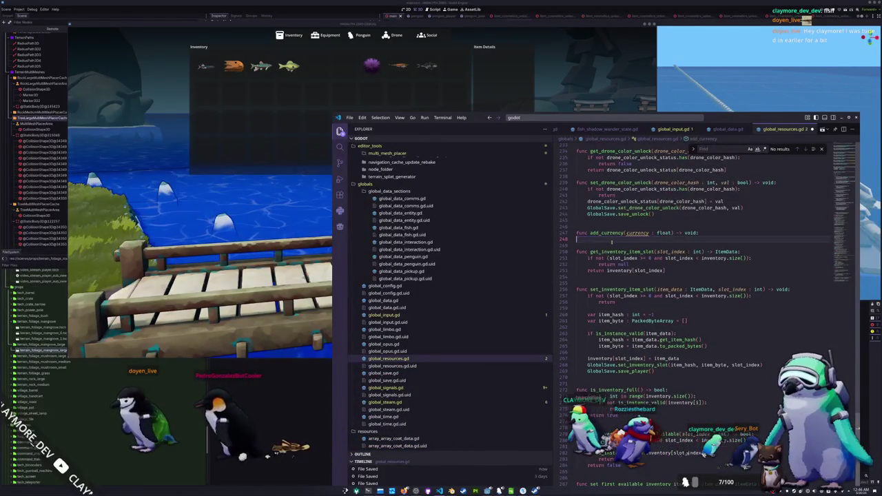
type("Global")
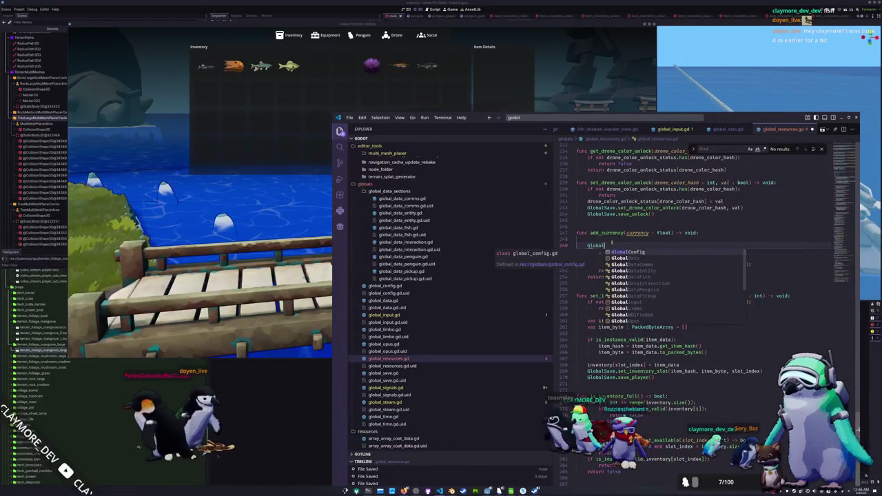
type("Save.save_pla")
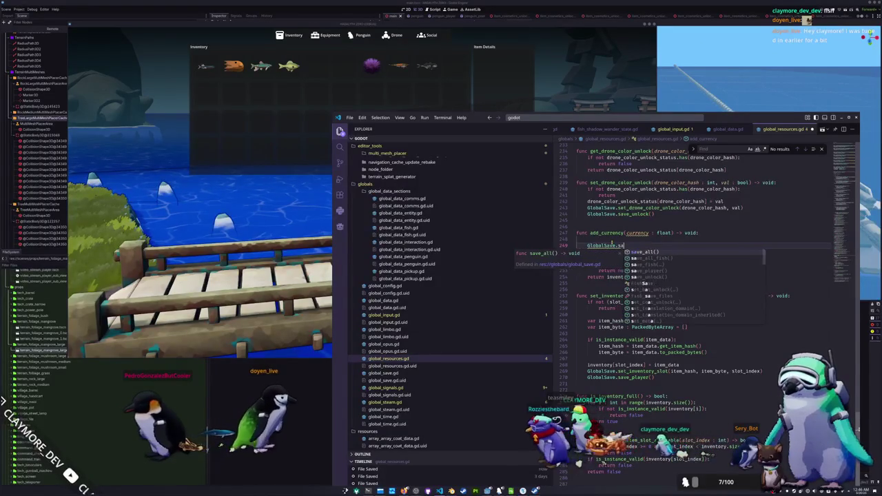
key("Return")
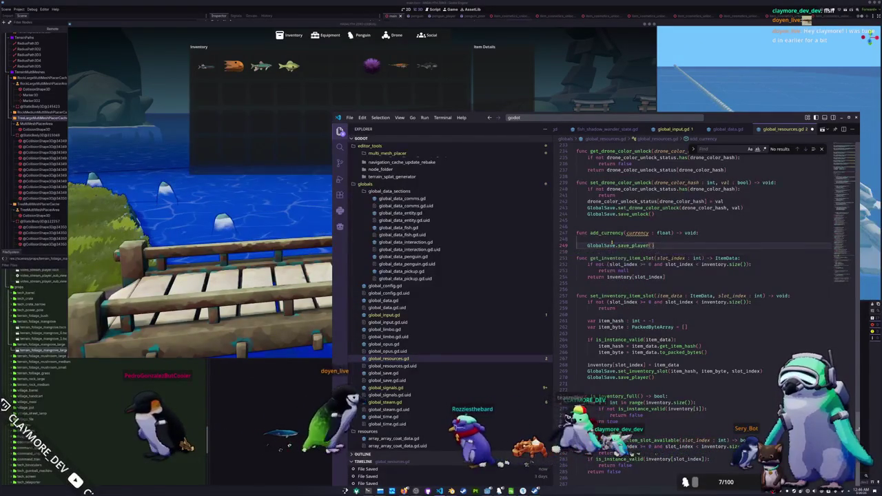
Insert GlobalSave.set_currency(currency + p_currency) above save_player and rename the parameter to p_currency
key("ctrl+shift+Return")
type("Global")
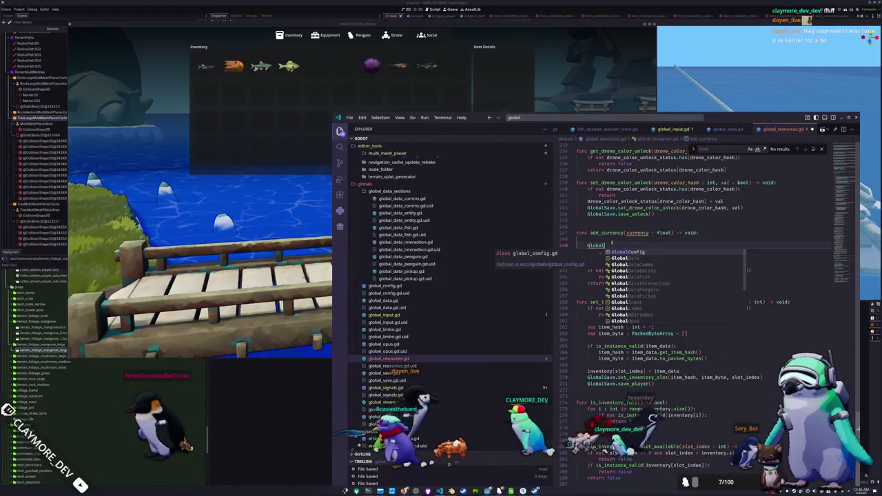
type("Save.set_c")
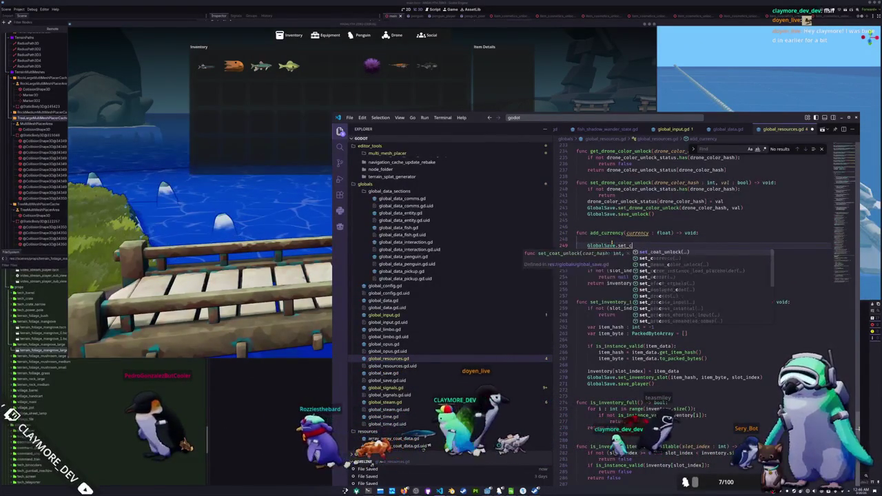
type("urrency(currency")
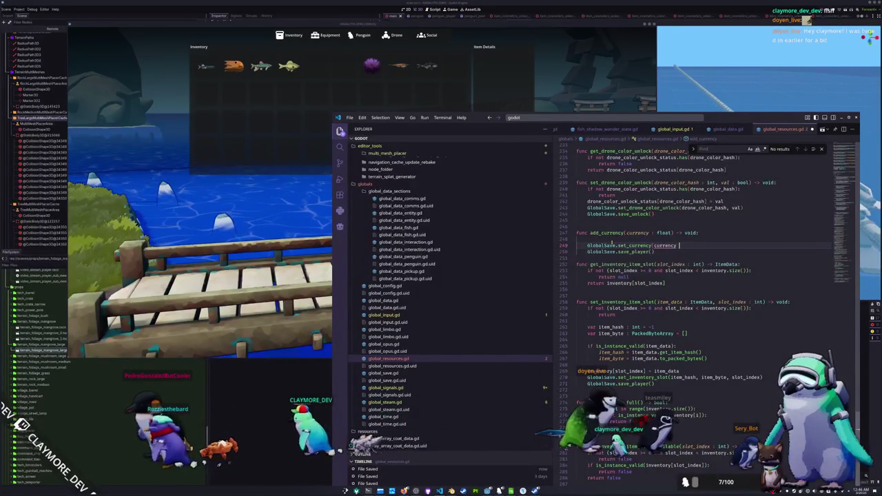
type(" + p_cu")
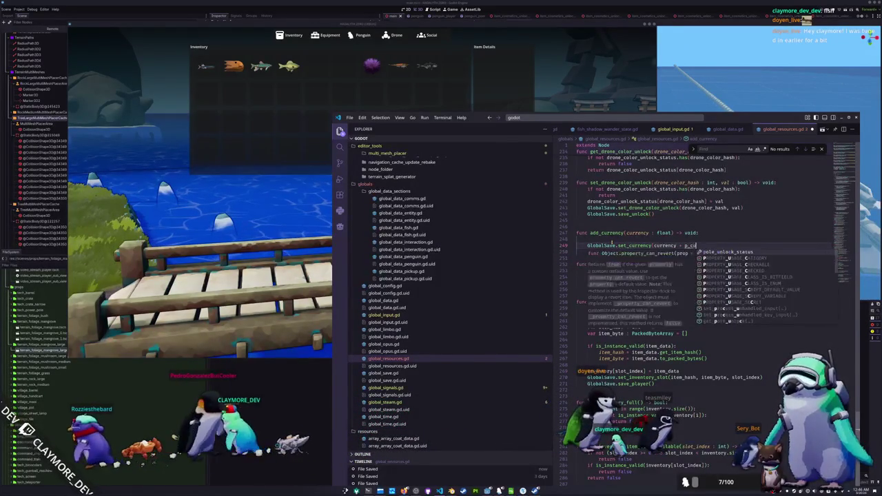
type("rrency")
key("Up")
key("Up")
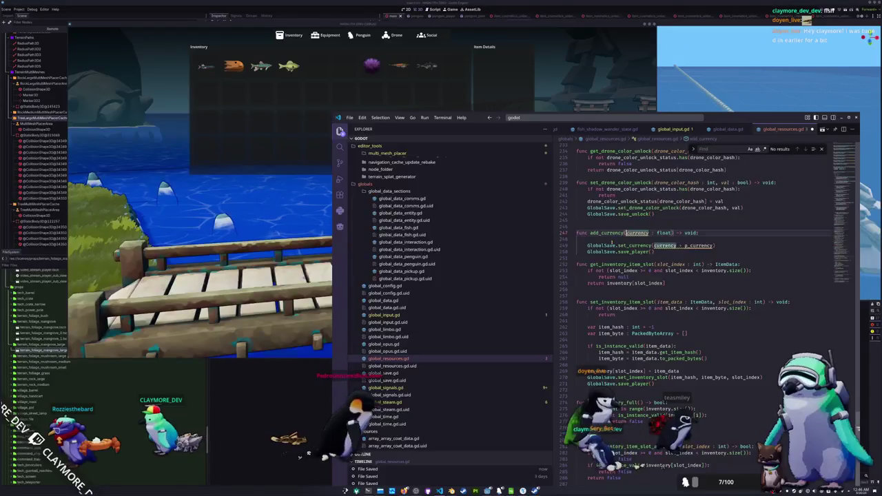
type("p_")
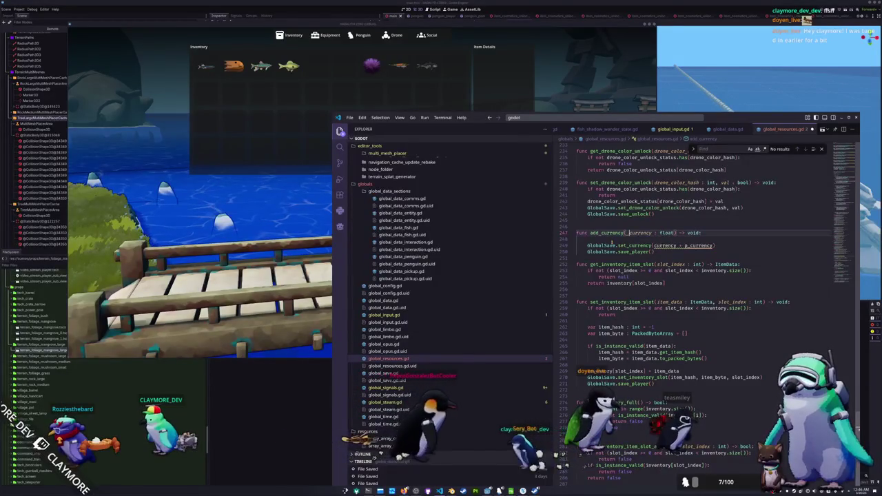
type("p_")
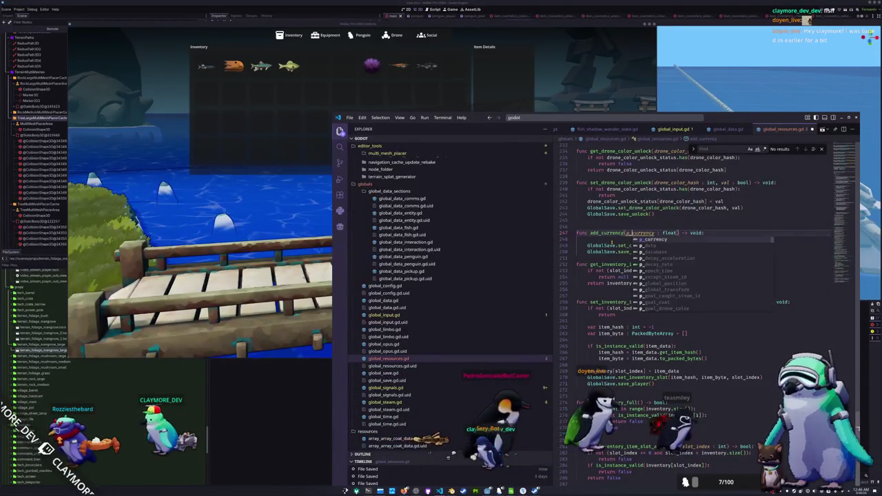
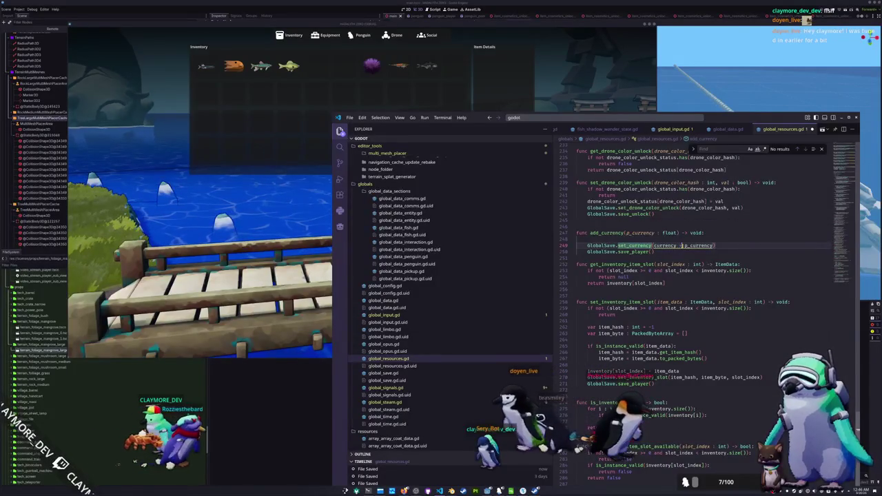
Change add_currency's parameter type to int and remove the blank line in its body
type("int")
key("Down")
key("Down")
key("Down")
key("Up")
key("Up")
key("BackSpace")
key("Down")
key("Down")
key("Down")
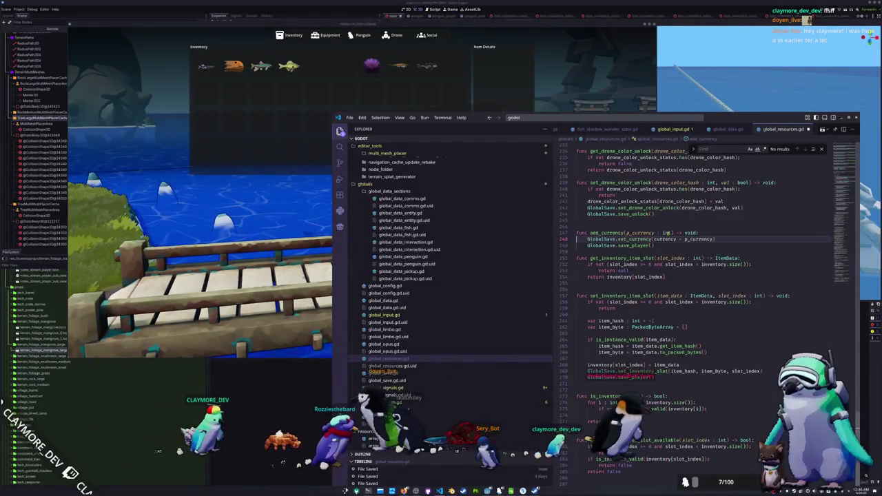
key("Up")
key("Up")
key("ctrl+shift+Return")
Add 'currency += p_currency' and pass only currency to set_currency before save_player()
type("cu")
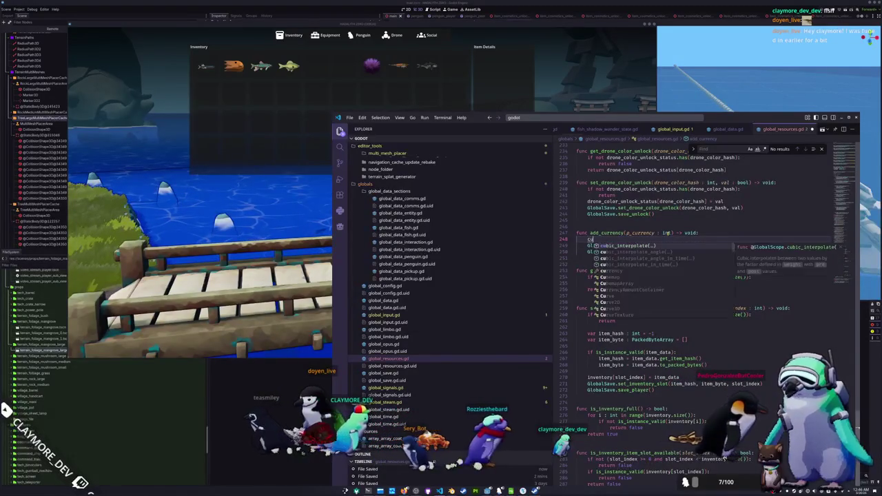
type("rrency += p_currency")
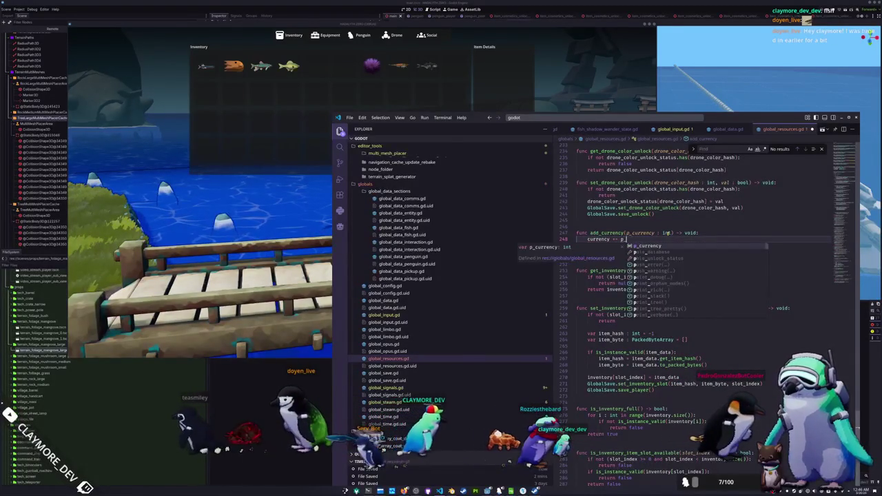
key("Down")
key("ctrl+shift+Right")
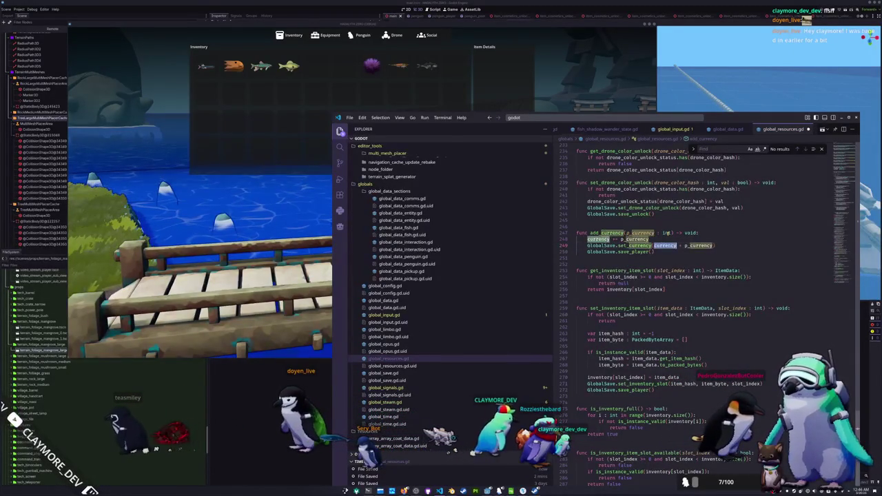
key("Escape")
key("Down")
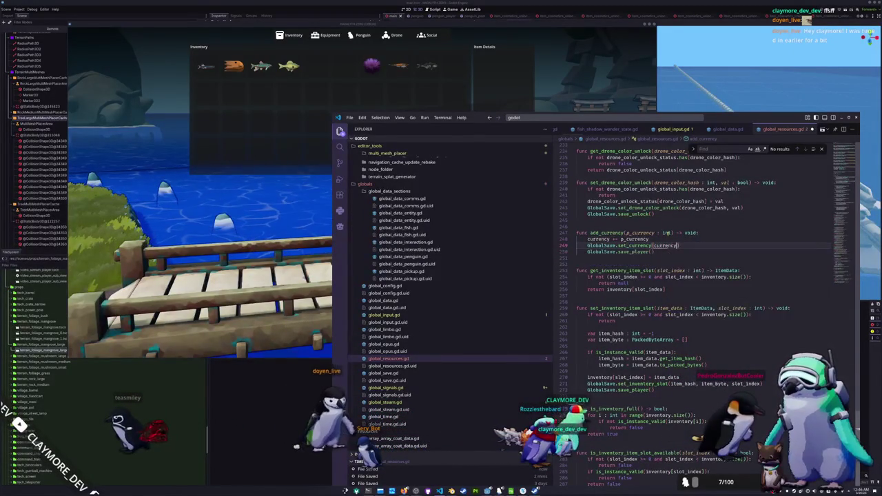
type(")")
key("Return")
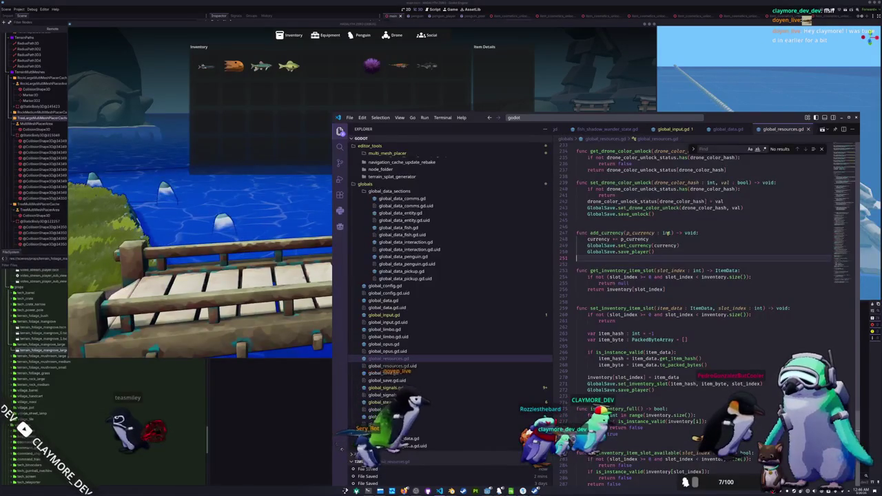
key("Return")
key("Return")
Write has_currency(p_currency : int) -> bool returning currency >= p_currency, then begin remove_currency's signature
type("func has_curr")
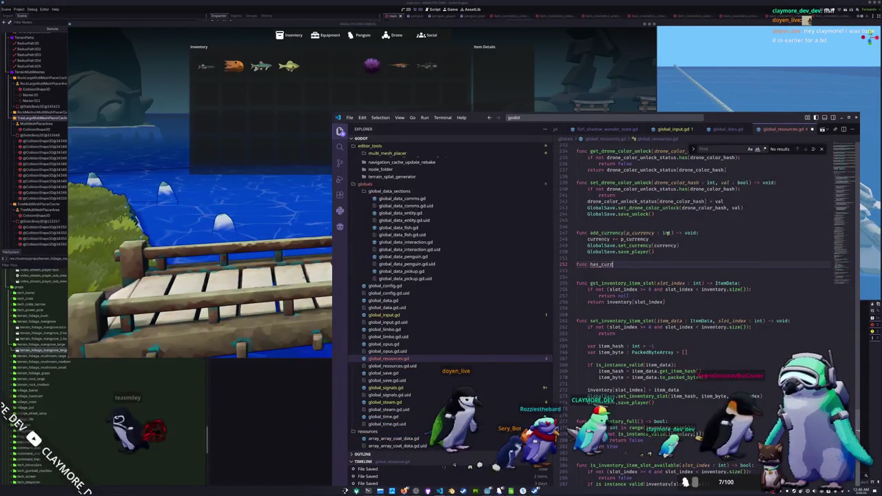
type("ency(p_currency ")
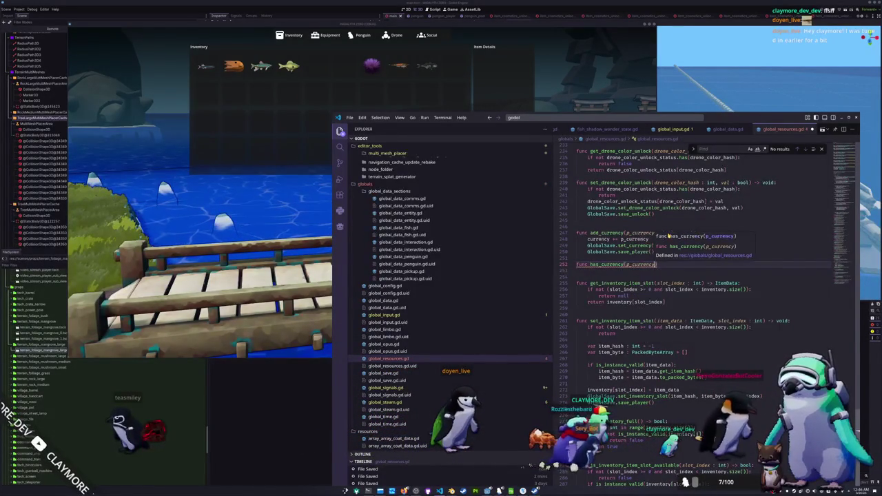
type(": int) -> ")
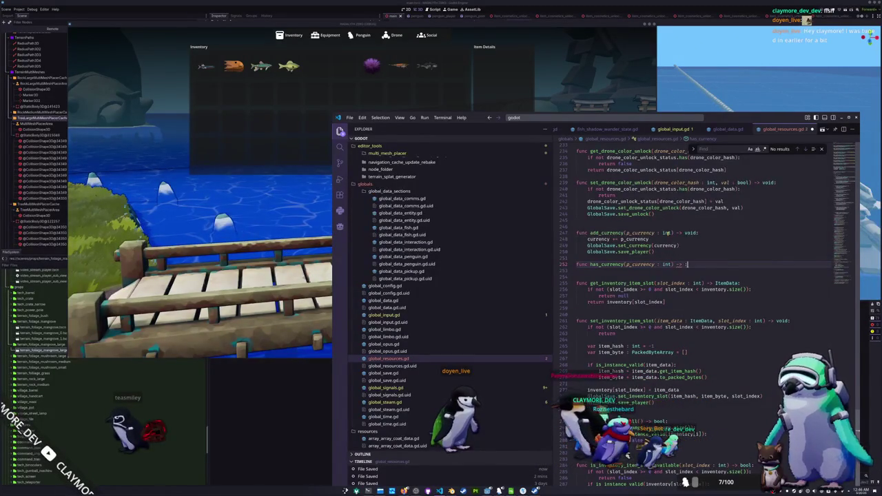
type("bool:")
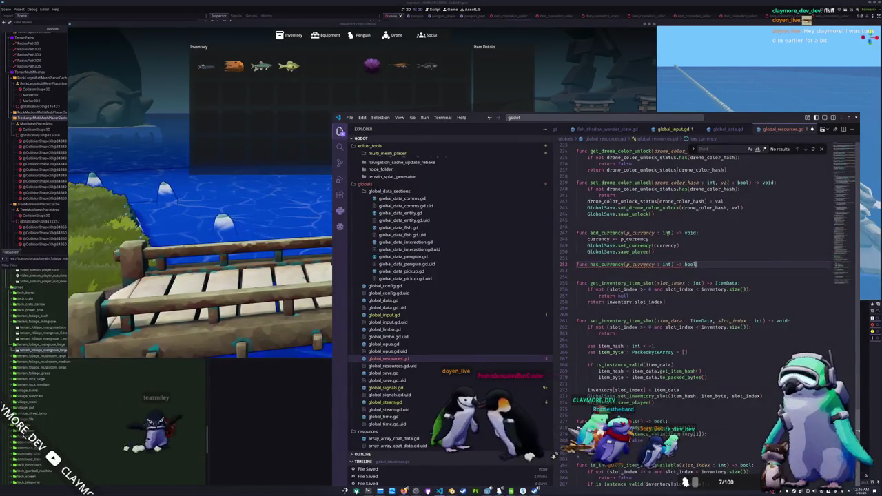
key("Escape")
key("Return")
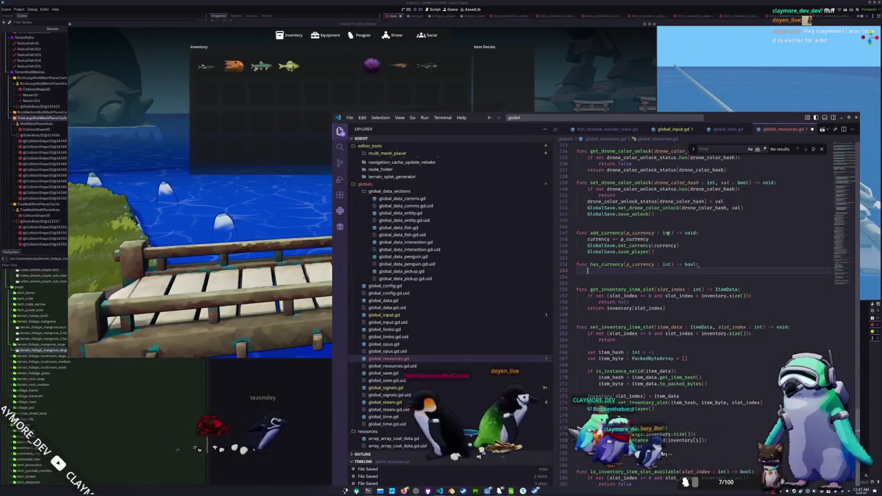
type("return")
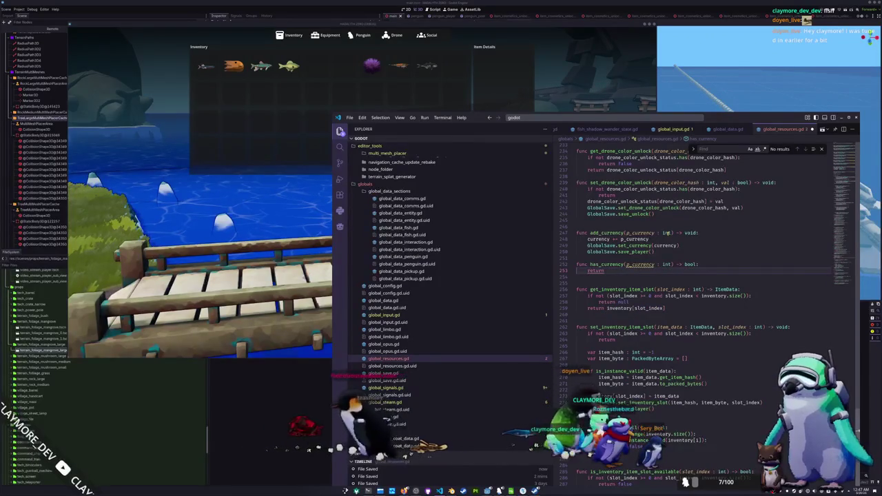
type(" curre")
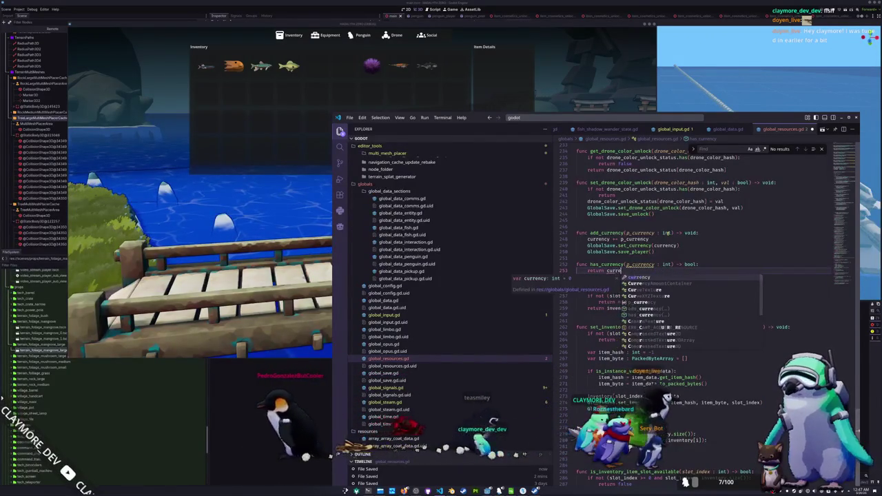
key("Tab")
type(">= p_currency")
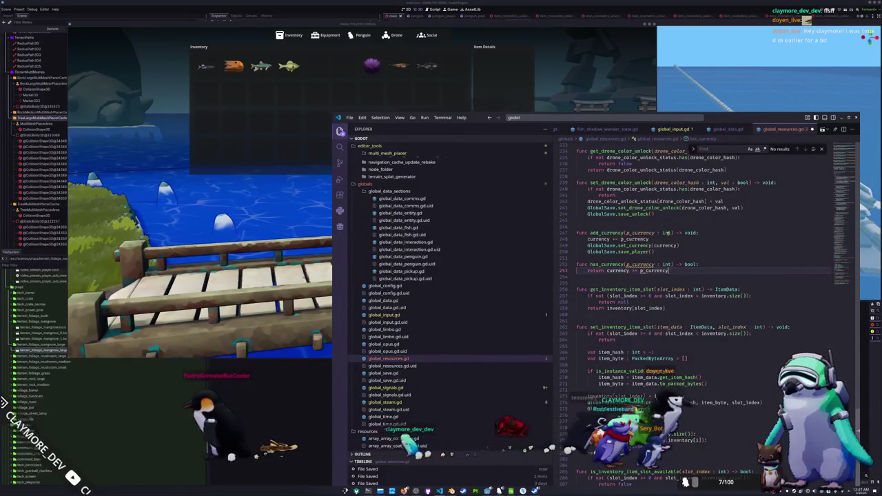
key("Return")
key("Return")
key("Return")
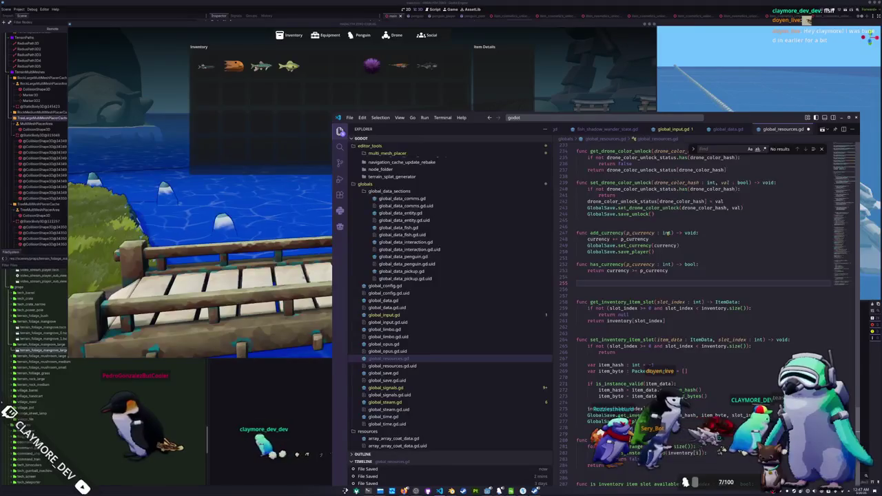
type("func remove_curren")
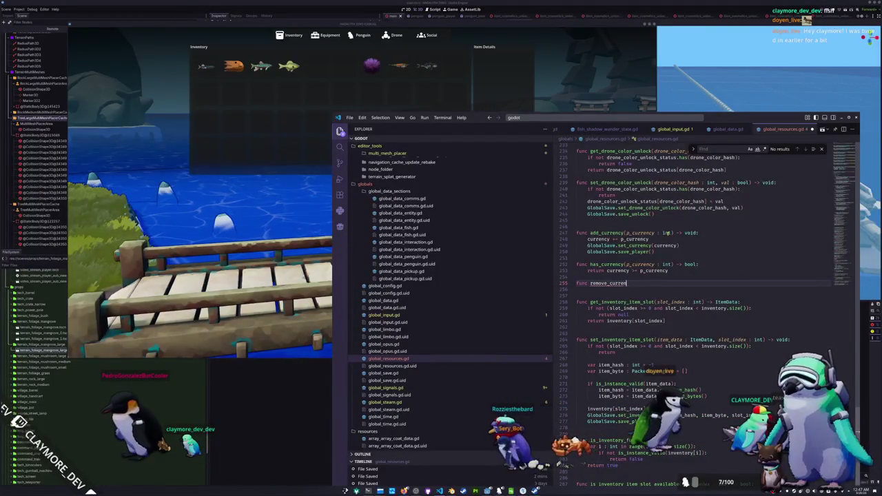
type("cy(p_cu")
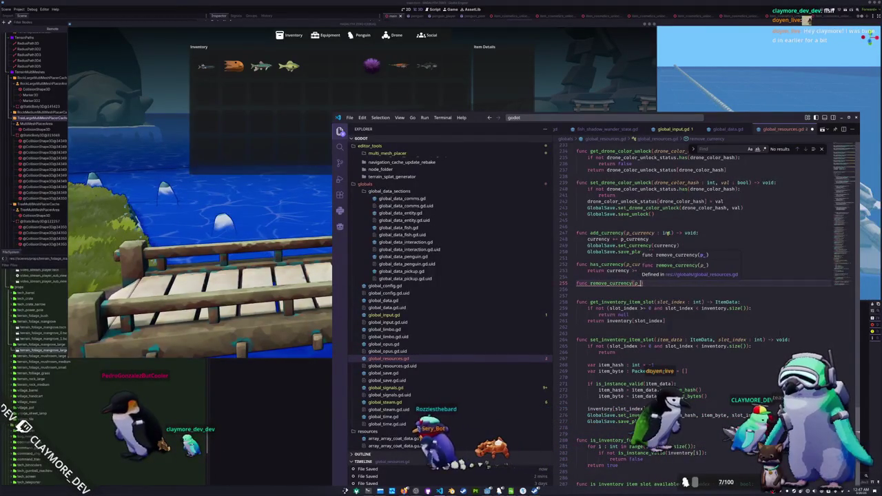
type("rrency ")
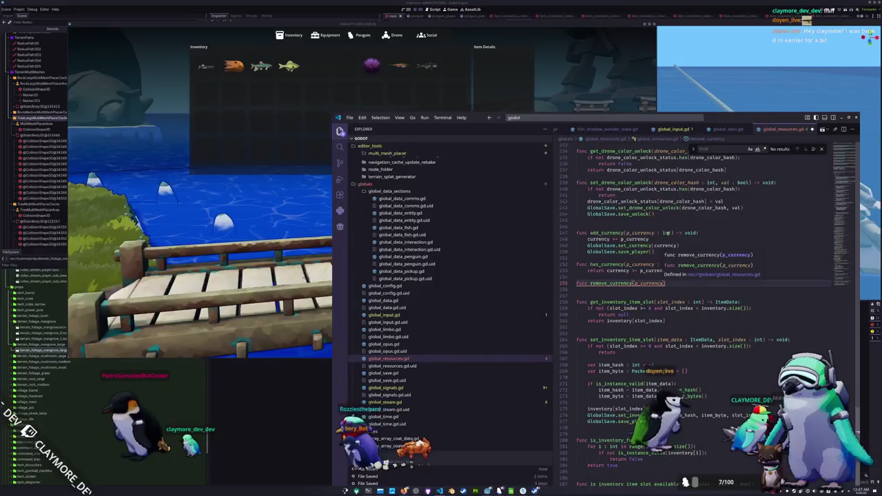
type(": int")
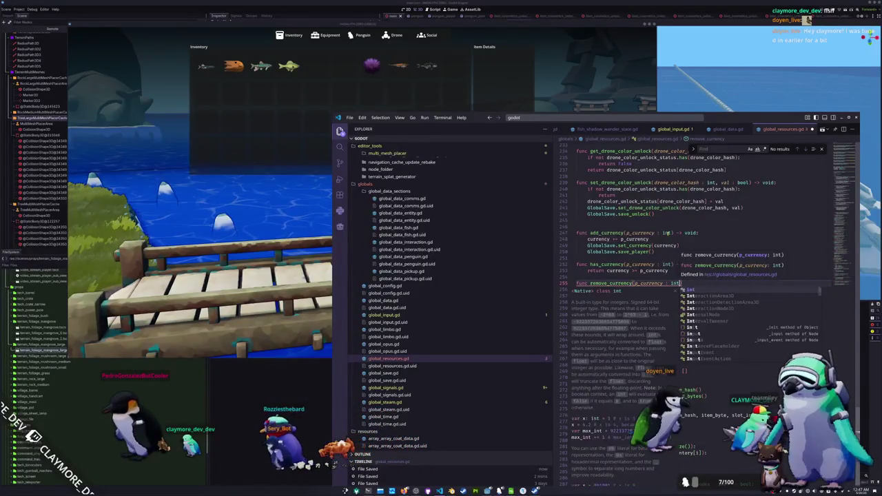
type(") -> void:")
Copy add_currency's body lines into remove_currency and indent them
key("Return")
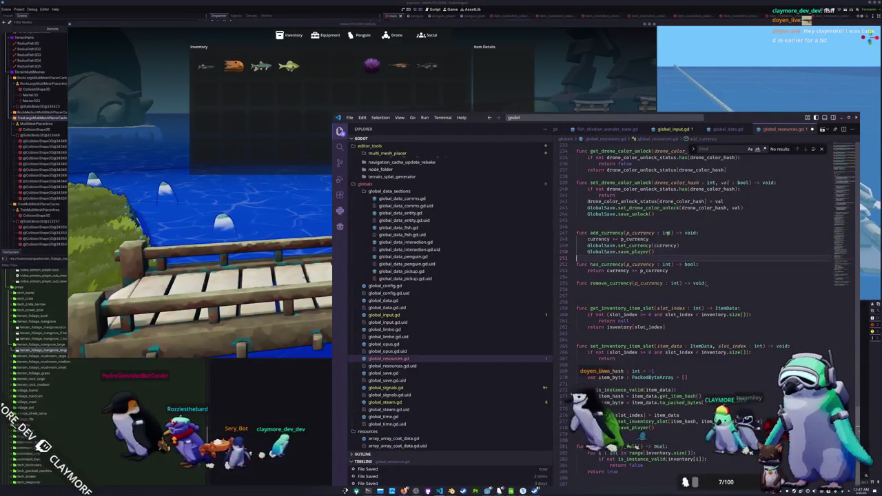
key("shift+Up")
key("shift+Up")
key("shift+Up")
key("ctrl+c")
key("Down")
key("Down")
key("Down")
key("ctrl+v")
key("Tab")
Change += to -= in remove_currency and tidy the blank lines around the functions
key("Delete")
key("Delete")
type("-=")
key("Down")
key("Down")
key("Down")
key("BackSpace")
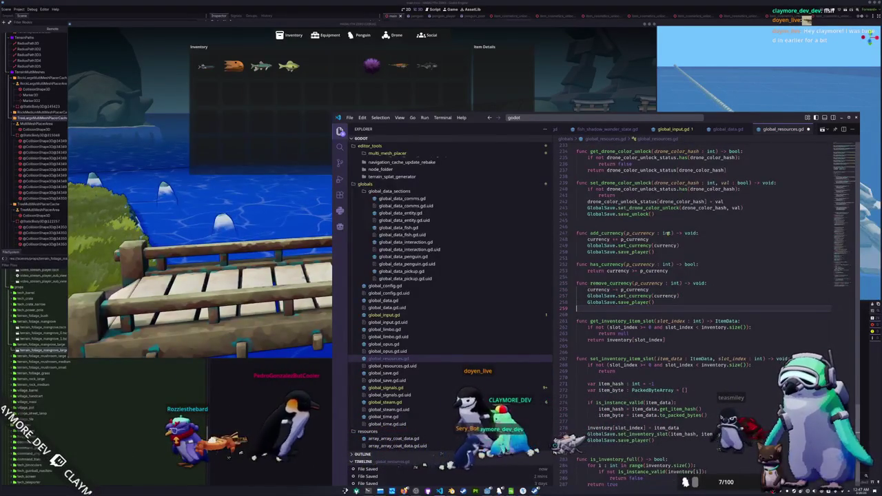
key("Return")
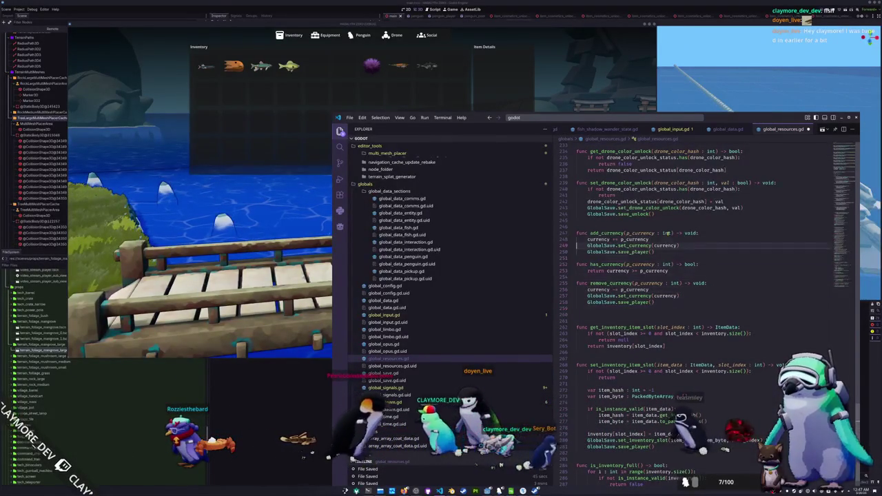
key("Up")
key("Up")
key("Up")
key("Return")
key("Down")
key("Down")
key("Down")
Review global_resources.gd and search it for 'inve' to find the inventory variable
left_click(615, 263)
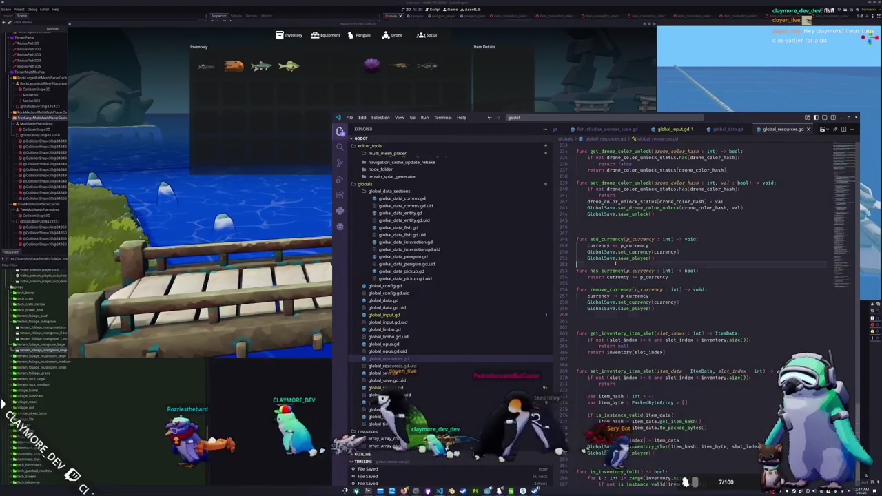
left_click(609, 232)
scroll(609, 232, "down", 3)
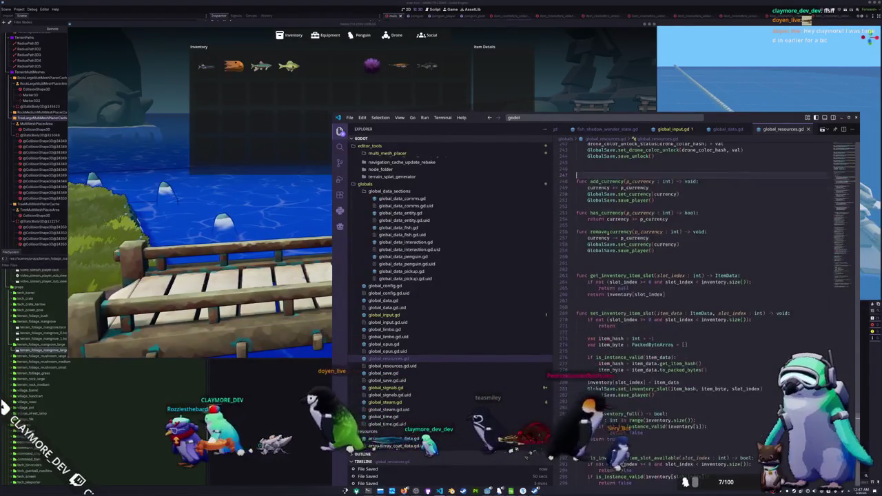
scroll(608, 232, "up", 12)
scroll(587, 302, "up", 15)
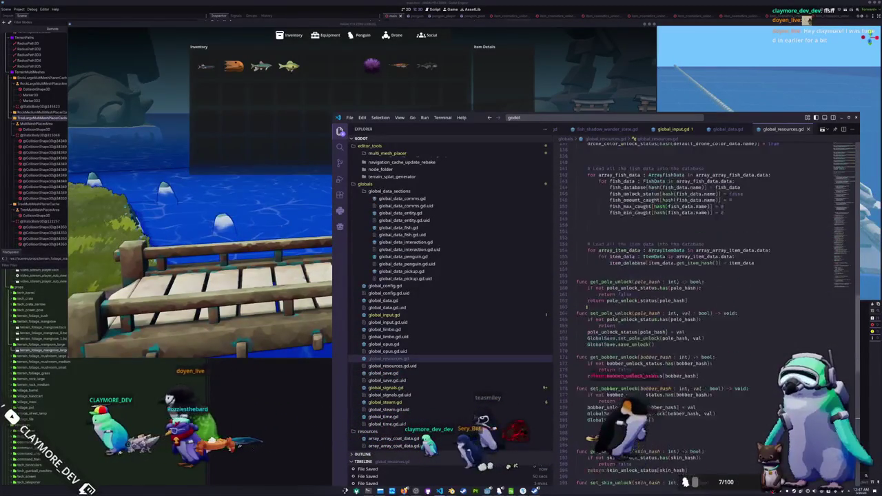
scroll(588, 305, "up", 1)
left_click(588, 304)
type("inventory")
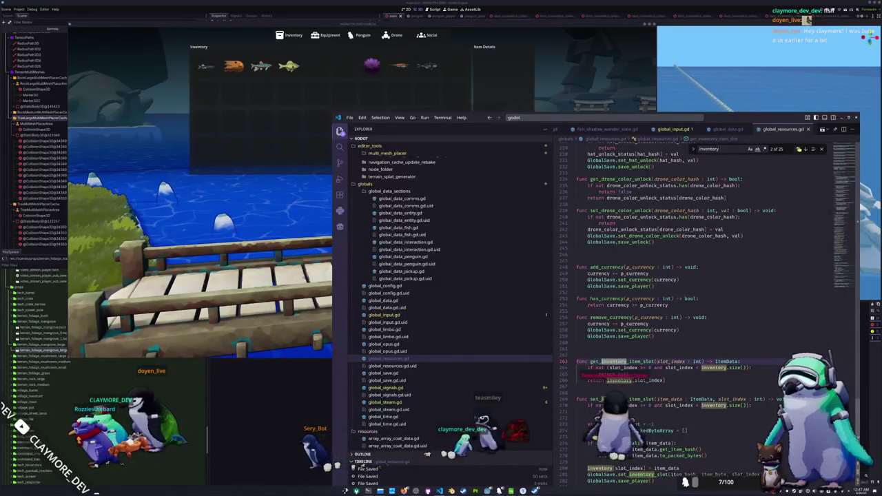
left_click(796, 149)
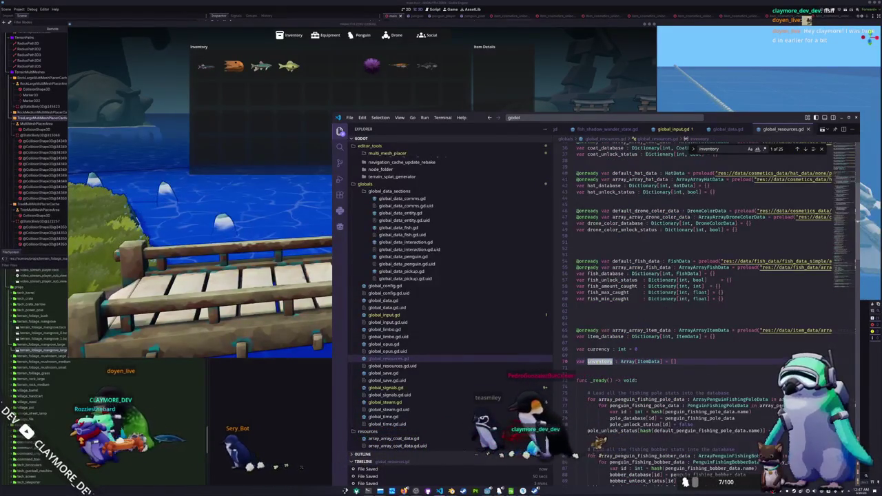
Search the project for '%inventory' and open global_save.gd
left_click(627, 119)
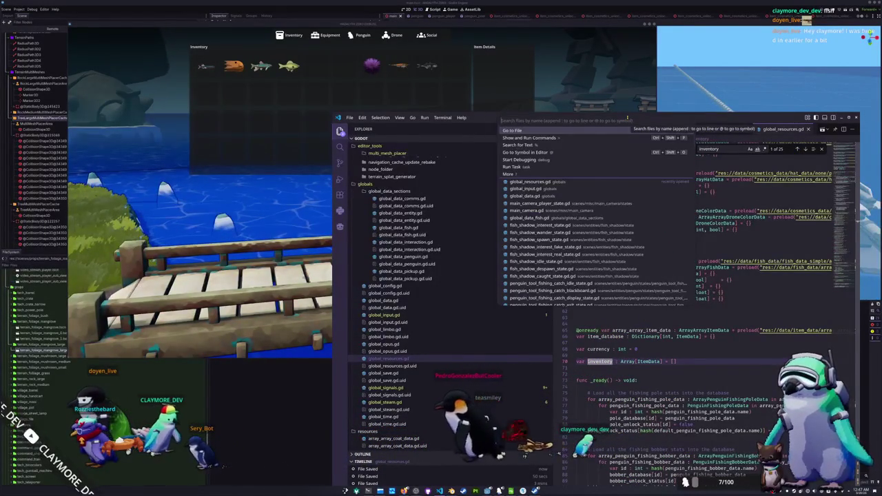
type("%inventory")
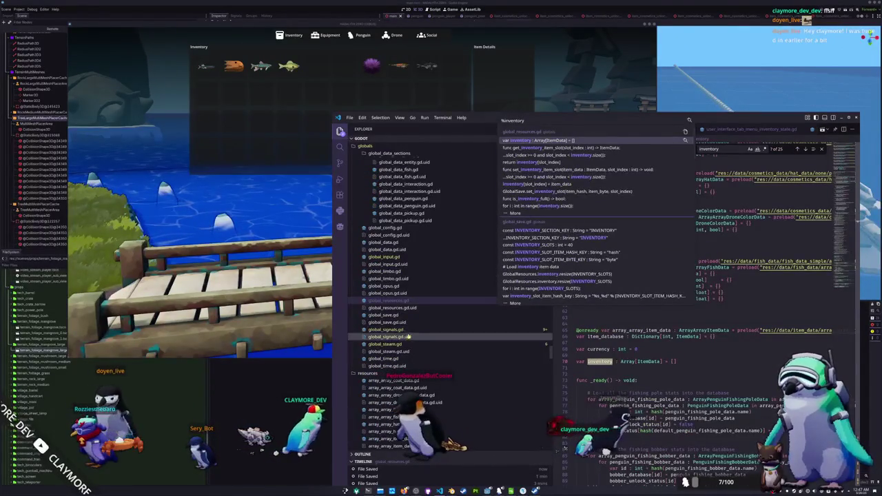
left_click(464, 317)
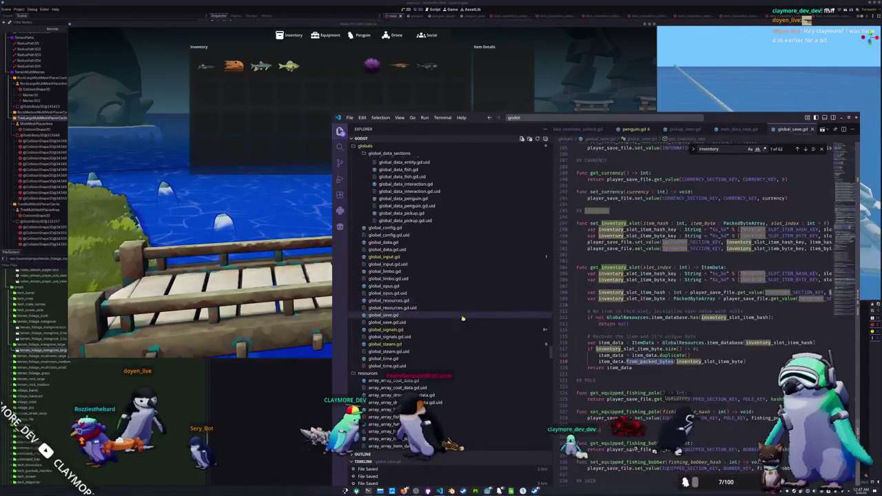
Browse global_save.gd, inspecting the block that writes player values to the save
scroll(587, 330, "up", 20)
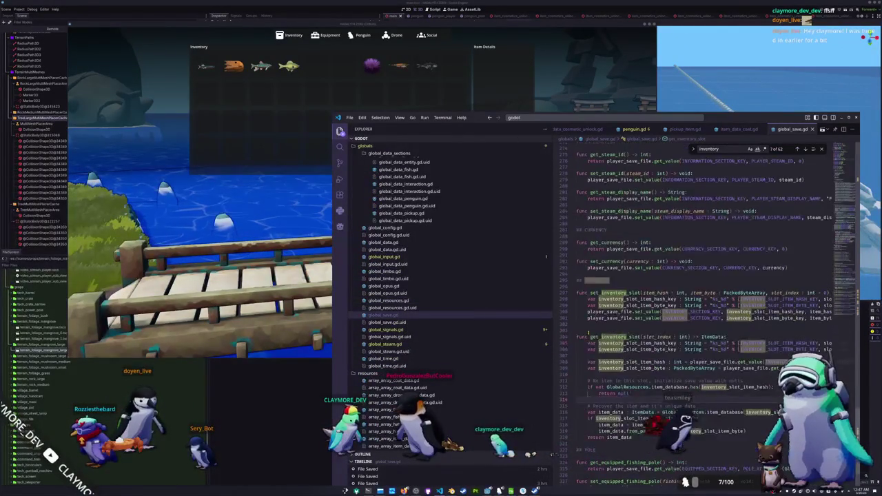
scroll(588, 341, "up", 20)
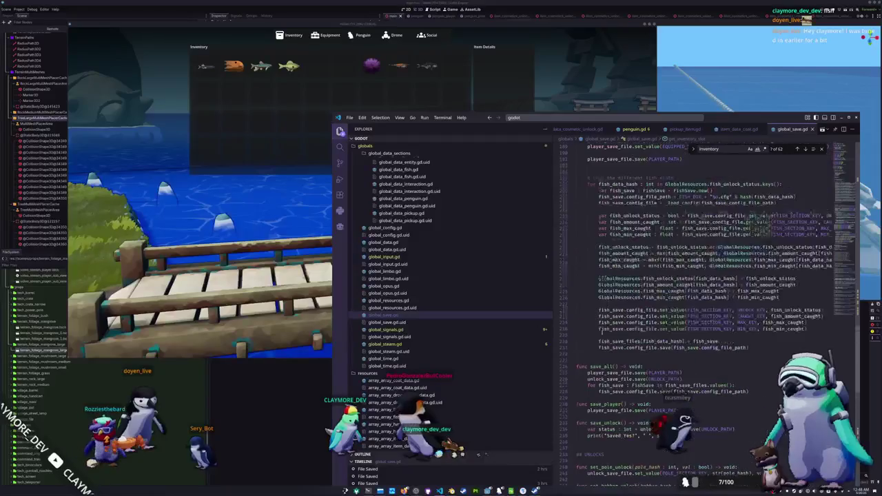
left_click_drag(845, 209, 844, 216)
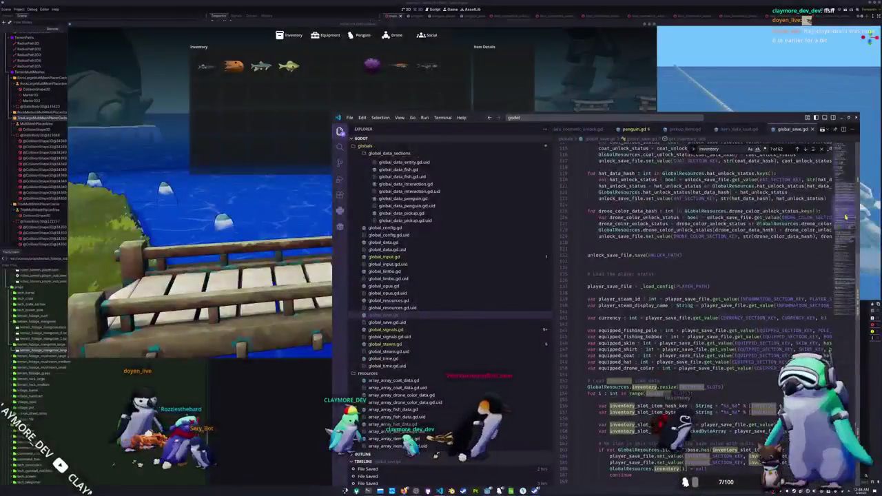
scroll(717, 269, "down", 2)
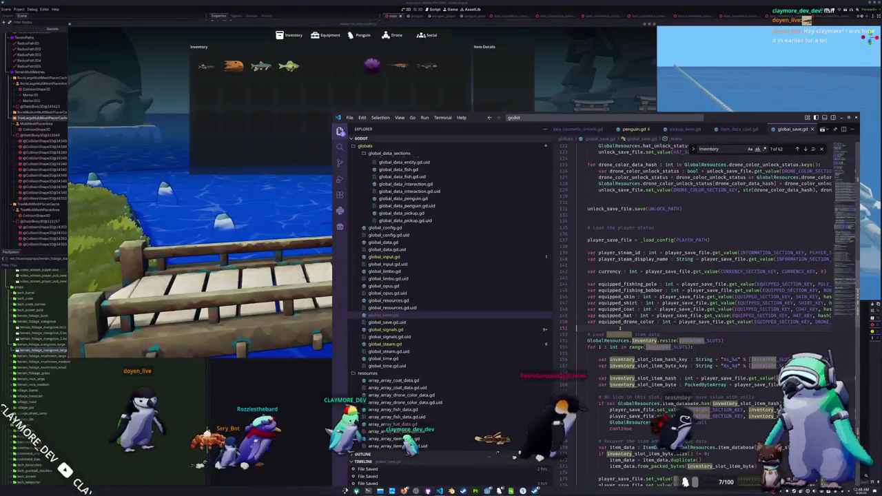
scroll(619, 328, "down", 10)
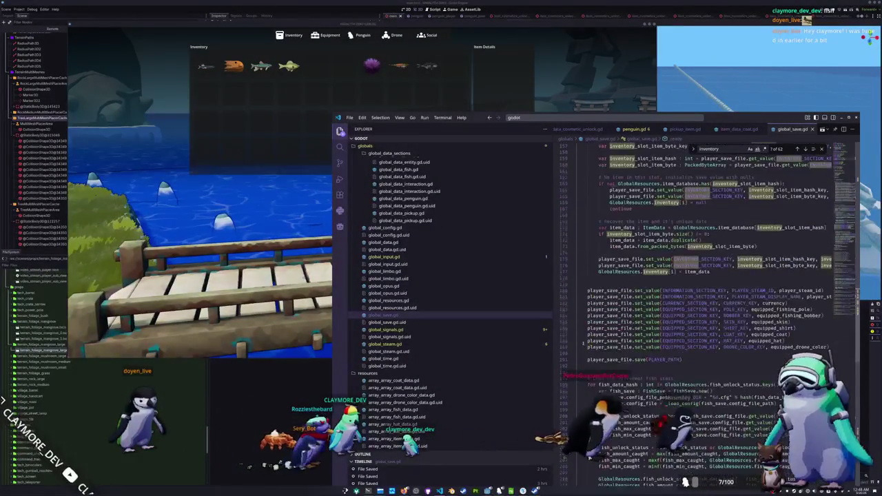
scroll(581, 329, "up", 20)
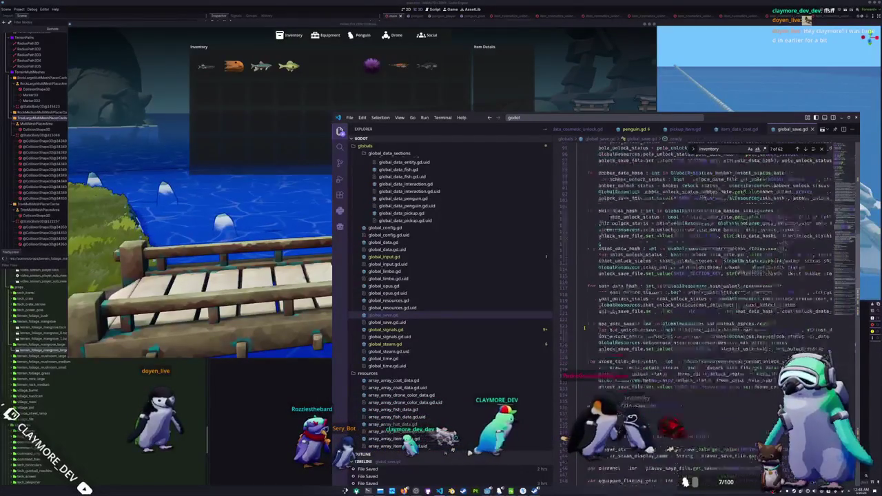
scroll(585, 329, "up", 2)
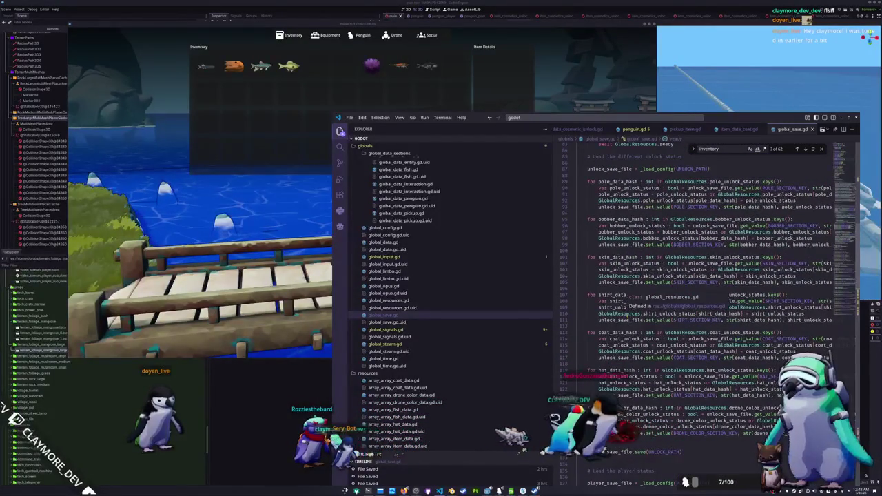
scroll(696, 296, "down", 4)
scroll(588, 328, "down", 5)
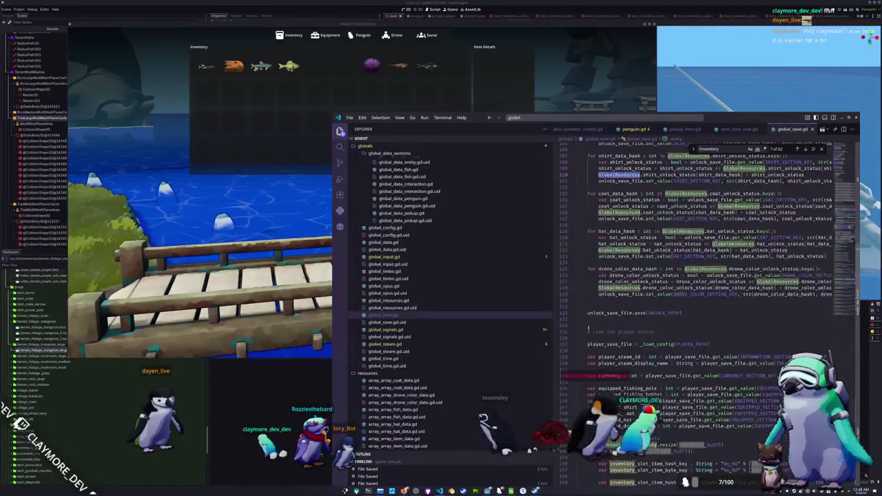
scroll(589, 334, "down", 4)
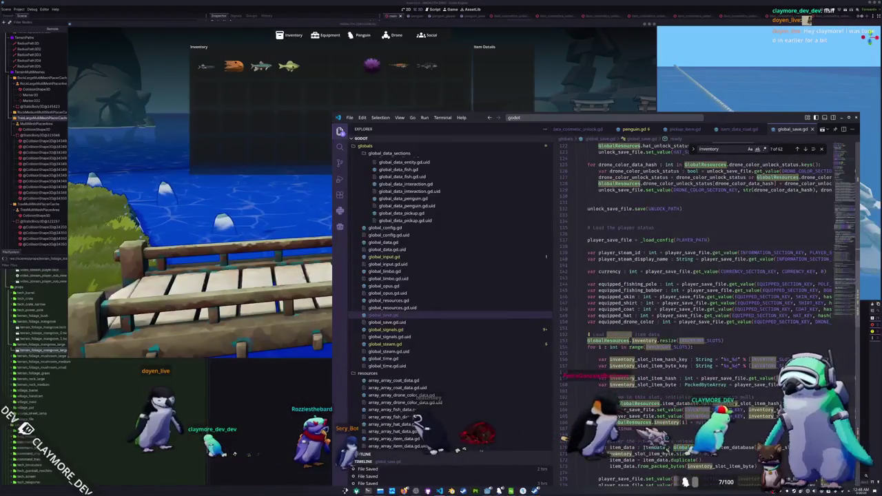
scroll(591, 342, "down", 3)
scroll(591, 342, "down", 4)
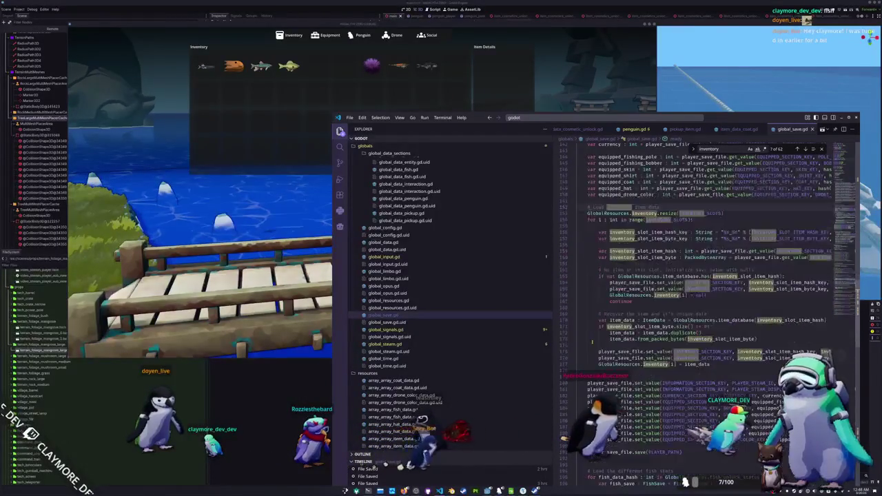
scroll(592, 342, "down", 2)
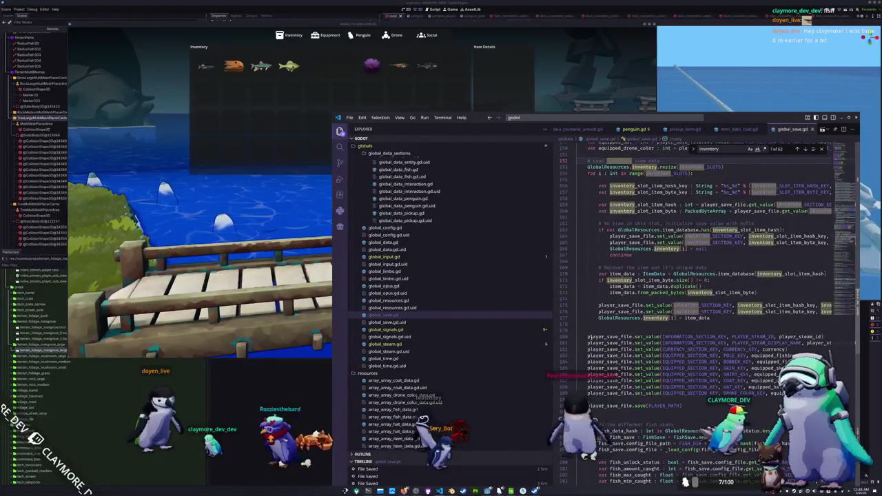
left_click_drag(588, 336, 578, 411)
left_click(642, 376)
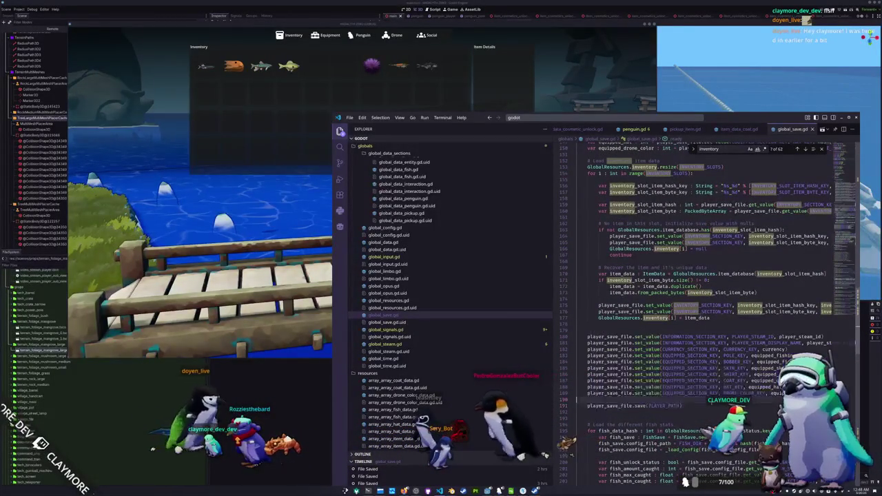
scroll(643, 376, "up", 2)
scroll(642, 375, "up", 6)
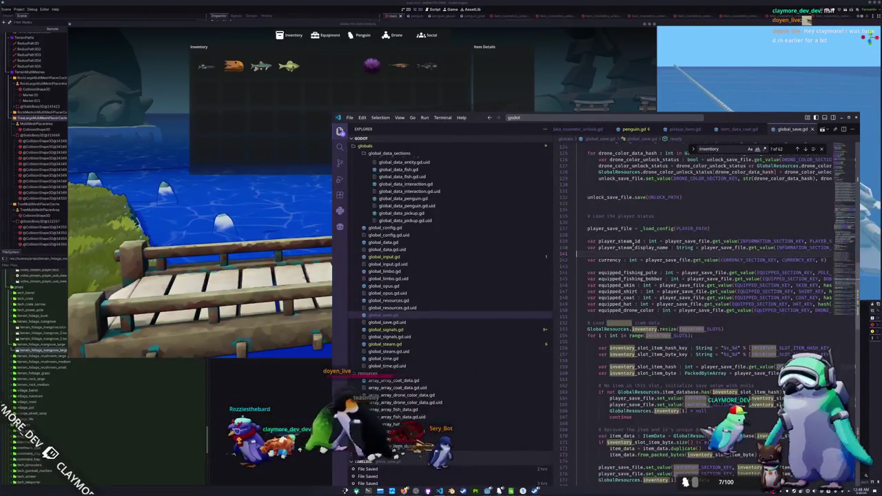
Add 'GlobalResources.currency = currency' right after the currency load
left_click(620, 266)
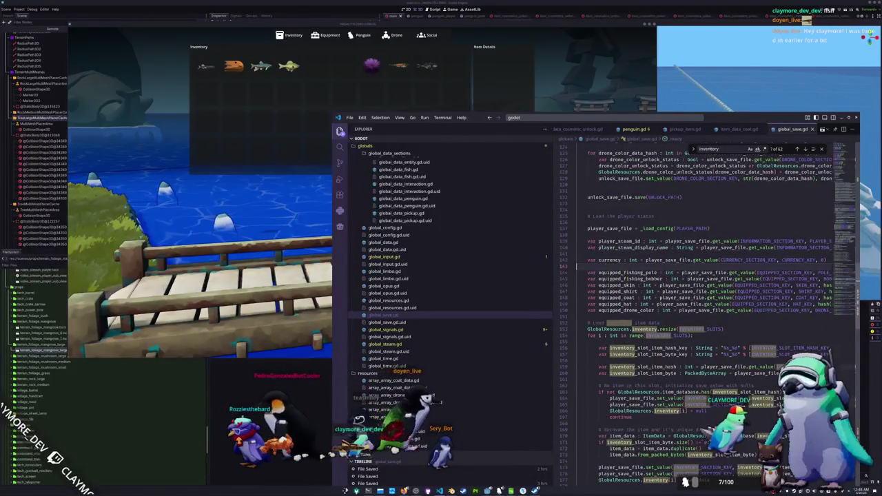
scroll(642, 375, "up", 2)
key("Return")
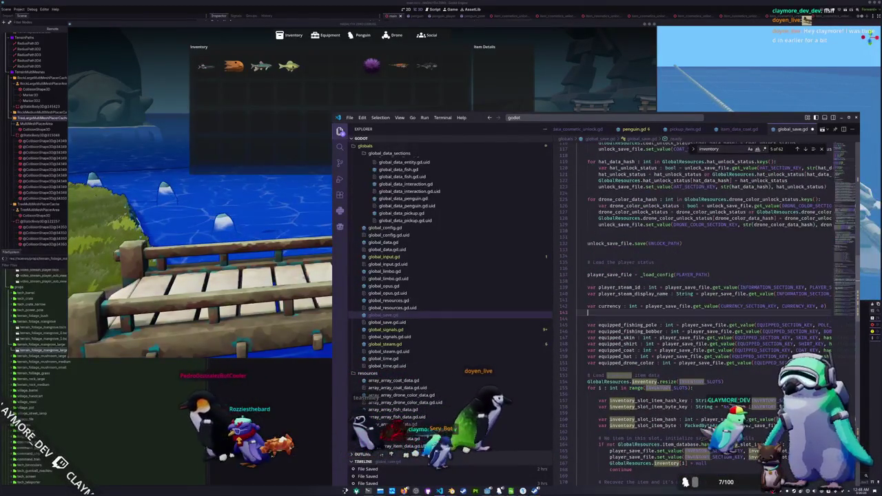
type("Global")
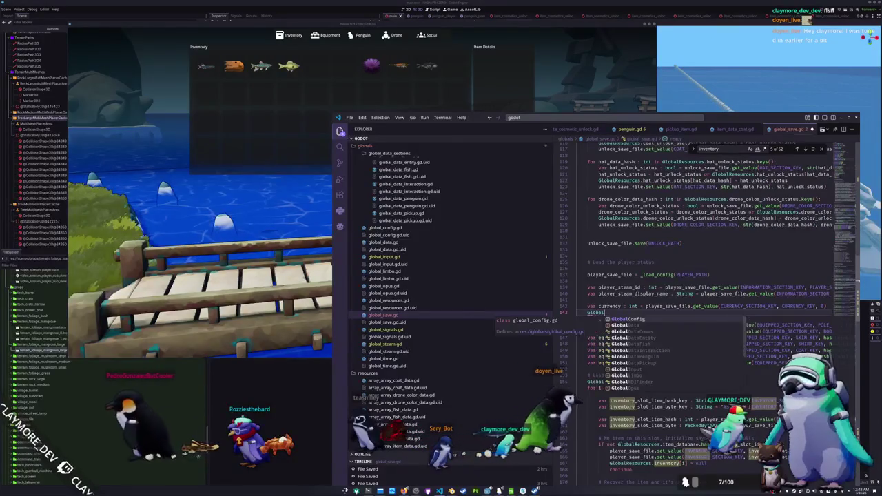
type("Resources.cu")
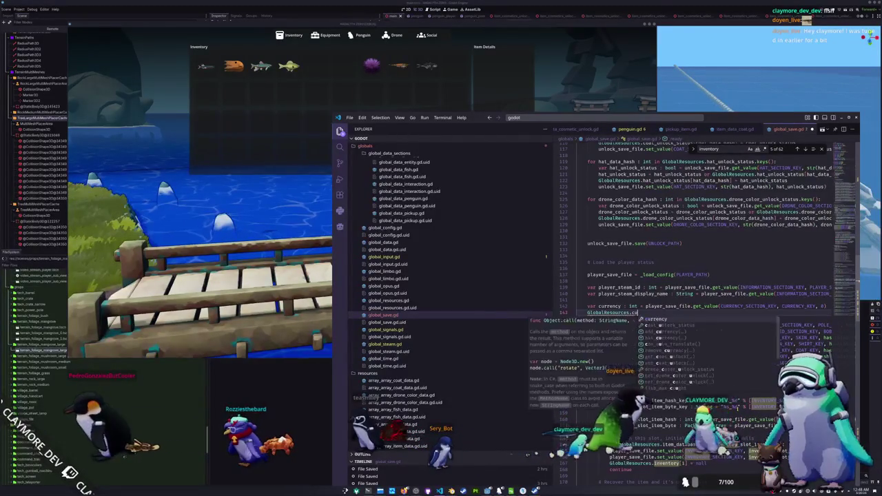
type("rrency = c")
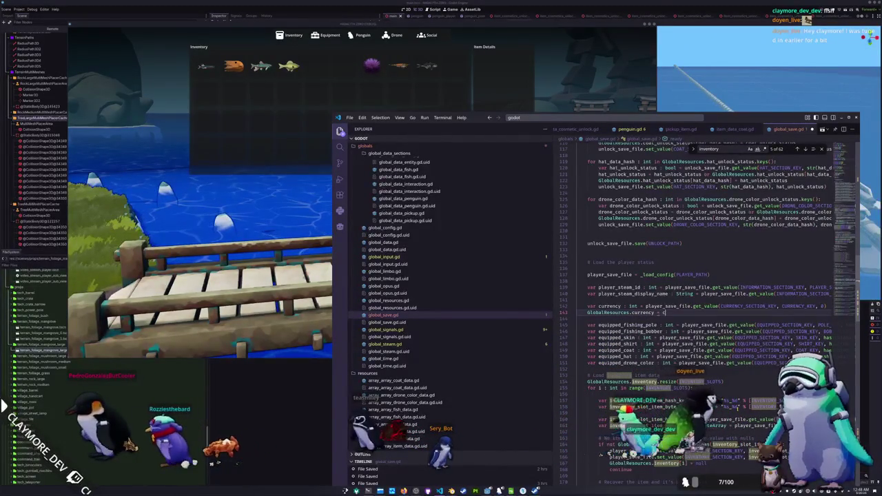
type("urrency")
key("Return")
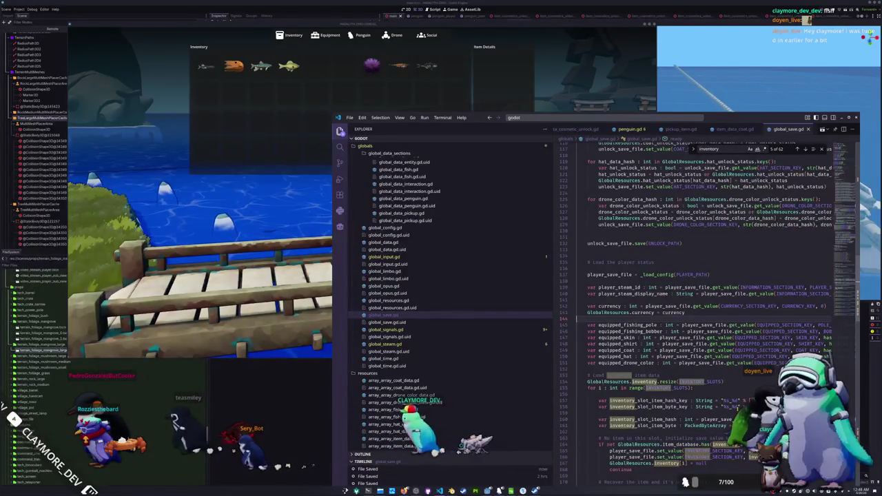
key("alt+Tab")
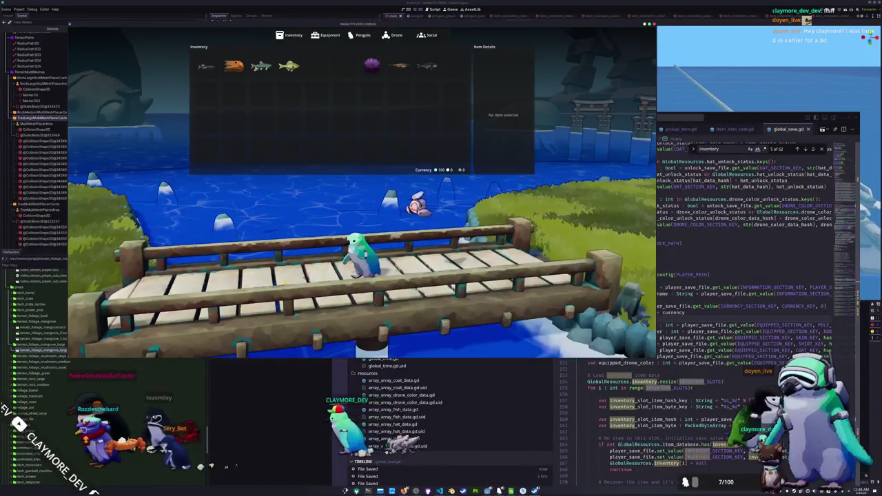
Toggle the game's inventory repeatedly with 'i' to test the camera switching
key("i")
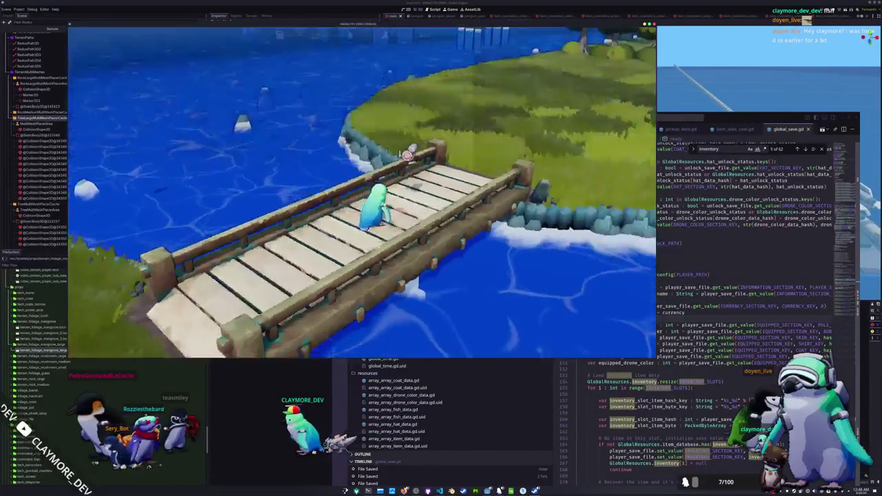
key("i")
key("i")
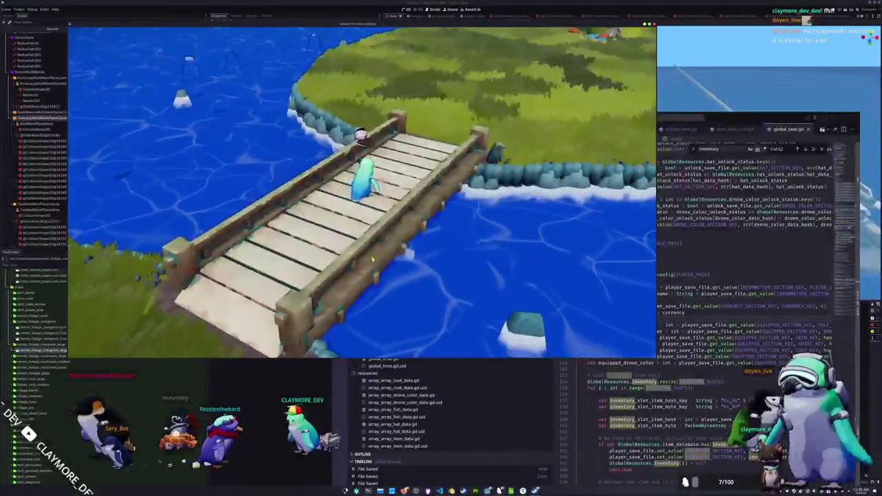
key("i")
key("i")
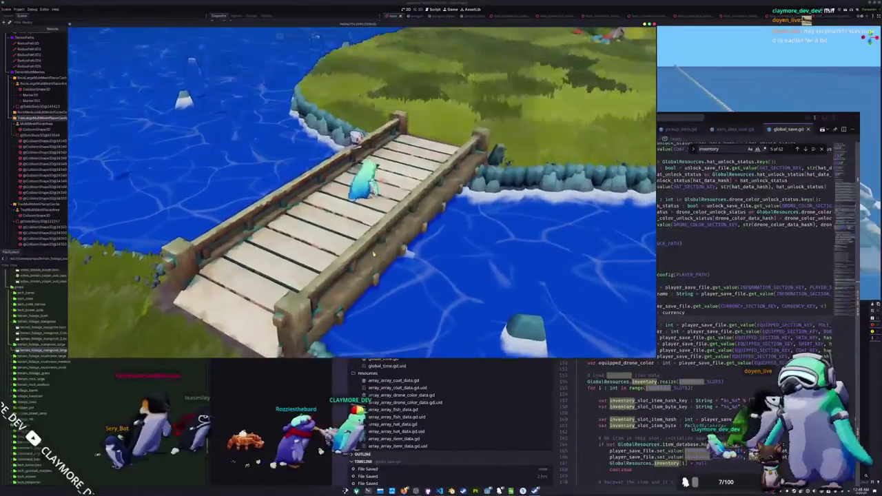
key("i")
key("i")
key("i")
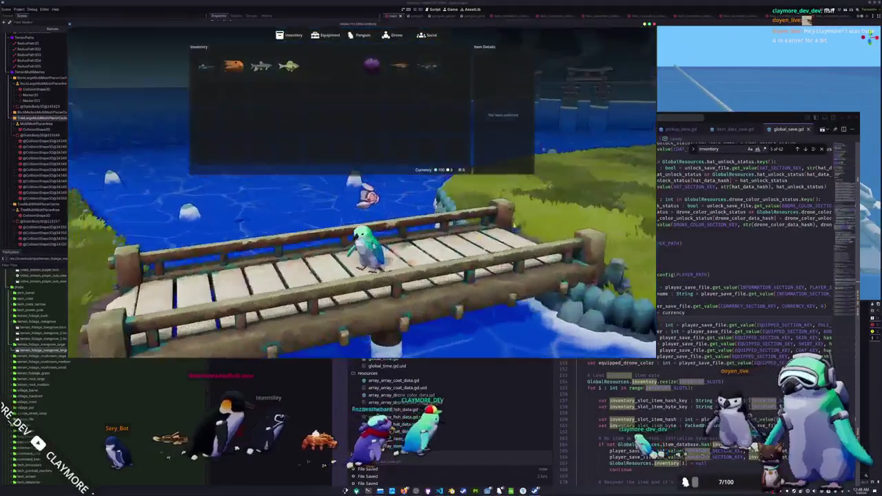
key("i")
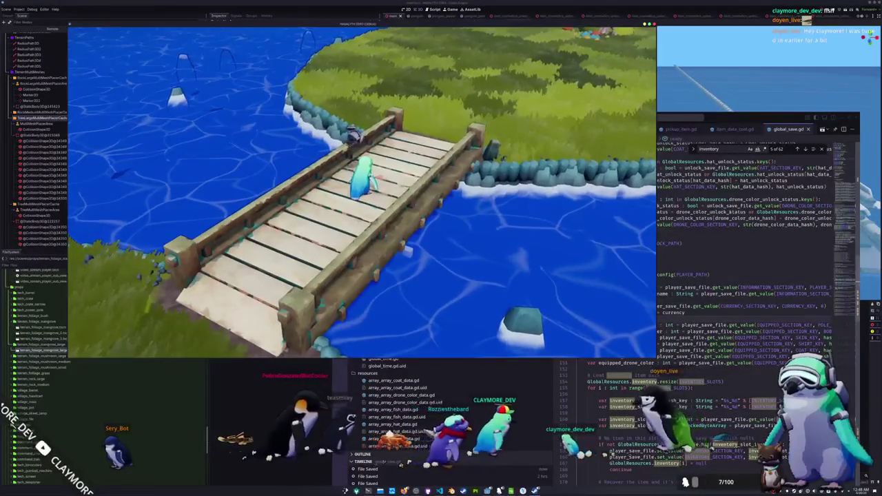
left_click(707, 241)
key("alt+Tab")
key("i")
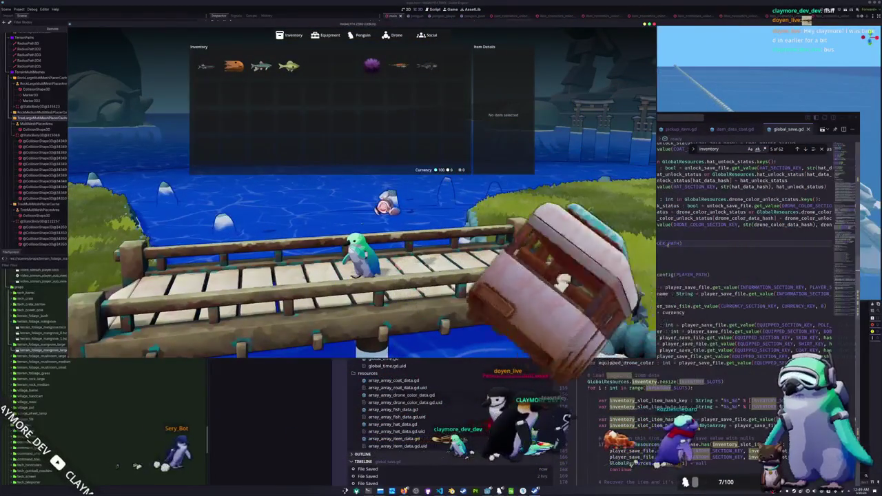
key("alt+Tab")
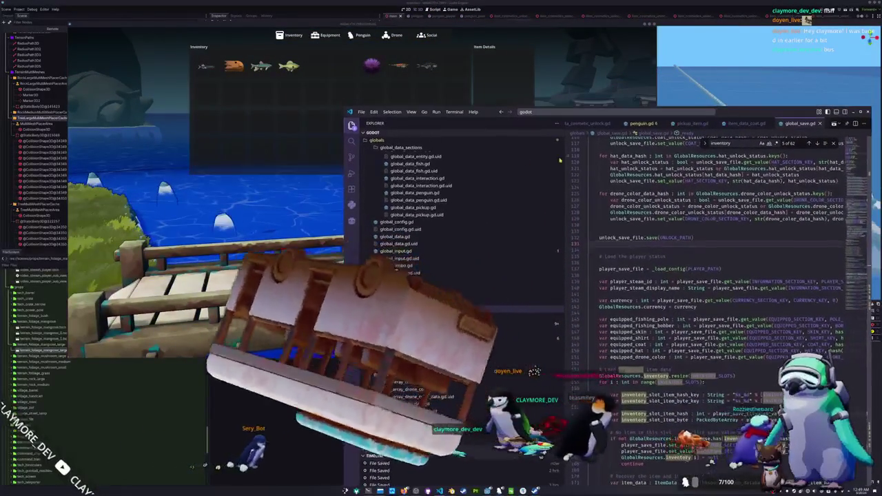
Move the code editor aside, walk the penguin along the bridge and recheck the inventory
left_click_drag(336, 115, 658, 111)
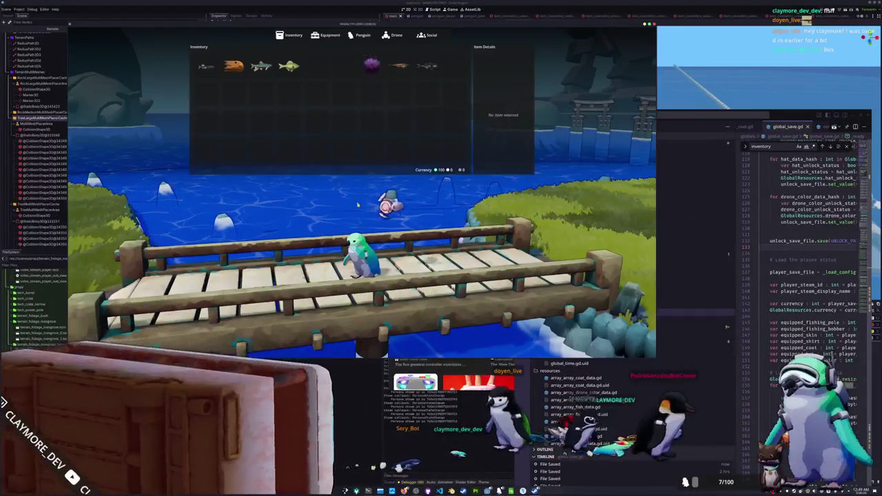
key("Escape")
key("w")
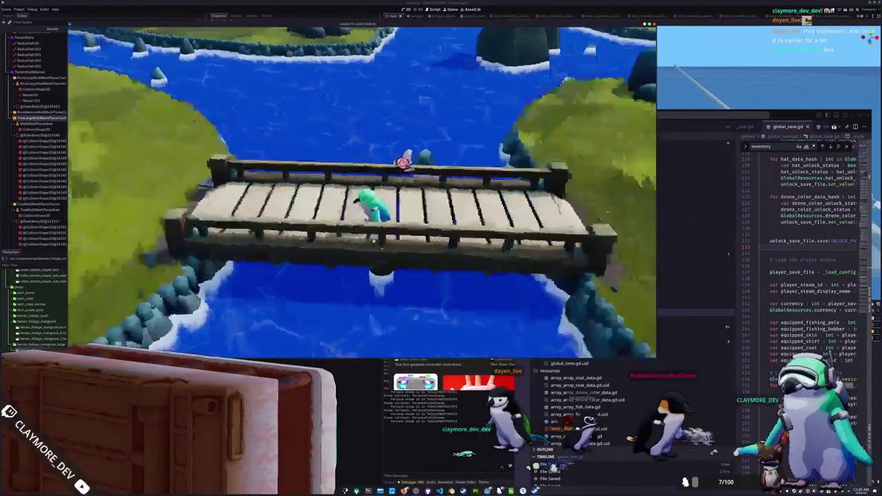
key("i")
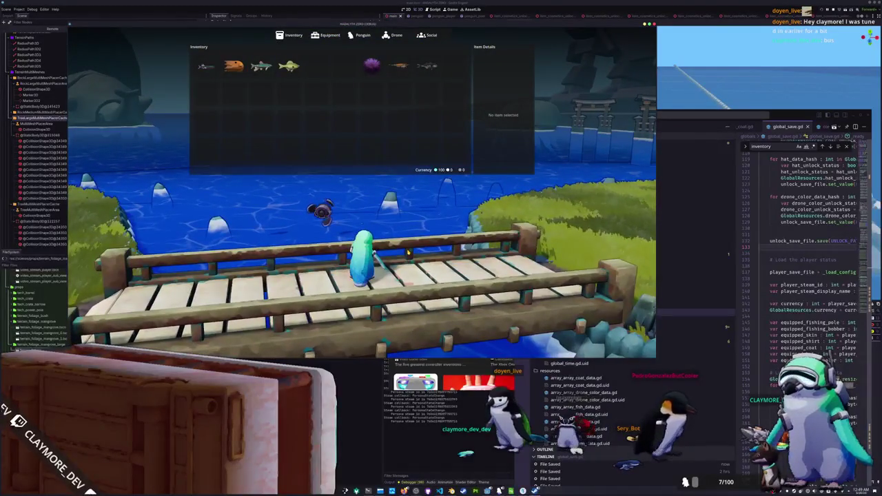
key("i")
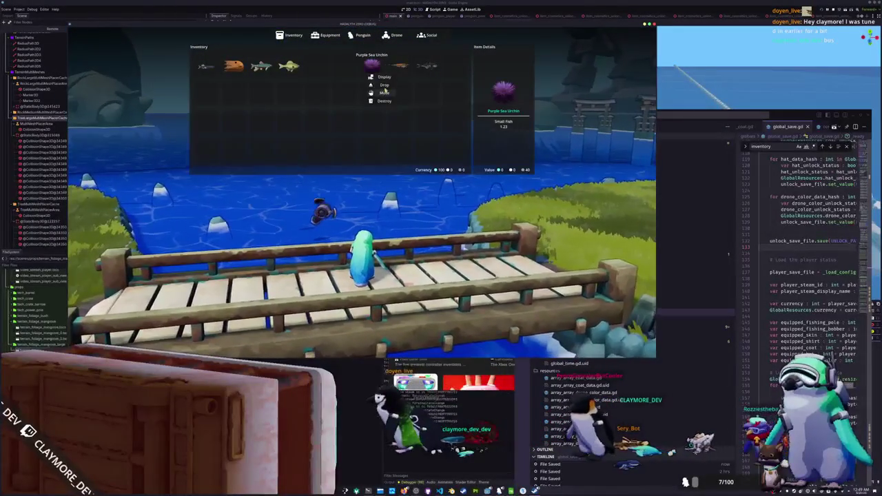
left_click(386, 84)
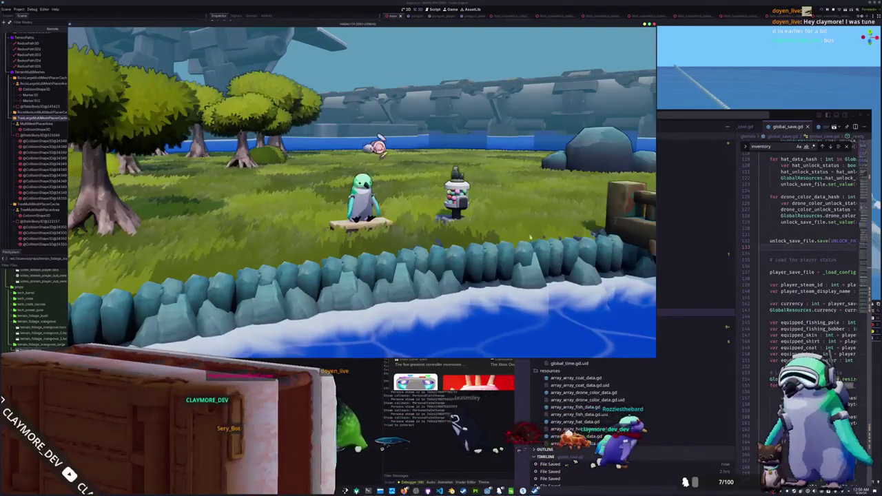
Raise the code editor over the game and widen its code pane
mouse_move(785, 116)
left_mouse_down()
mouse_move(783, 41)
mouse_move(782, 200)
mouse_move(771, 98)
left_mouse_up()
left_click_drag(717, 157, 636, 172)
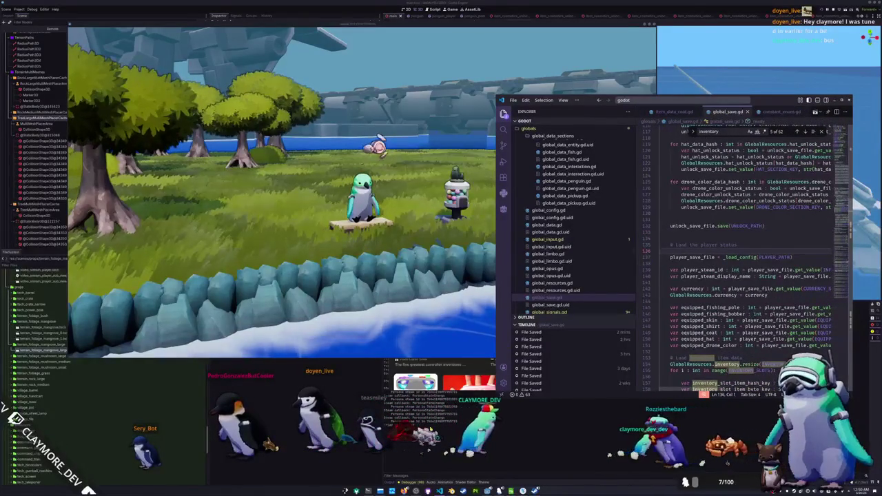
key("alt+Tab")
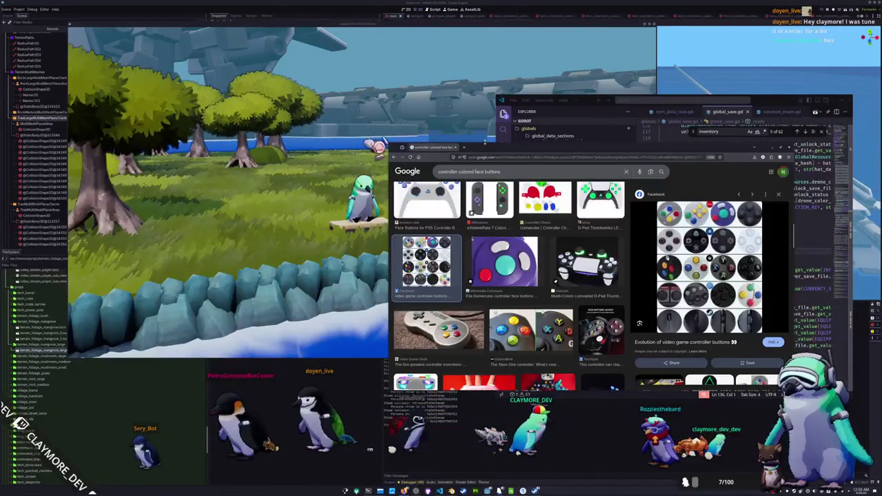
Close the image search, scroll the Notion Tasks table to its last village rows, then return to the game
left_click(455, 147)
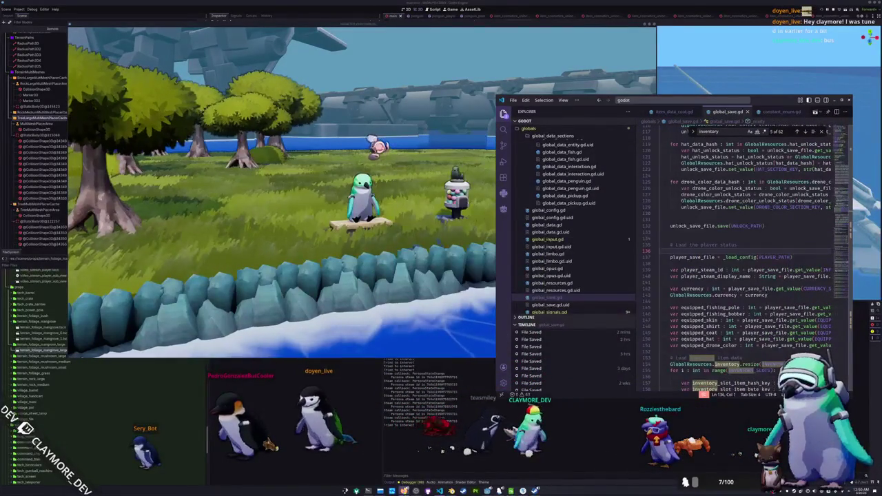
key("alt+Tab")
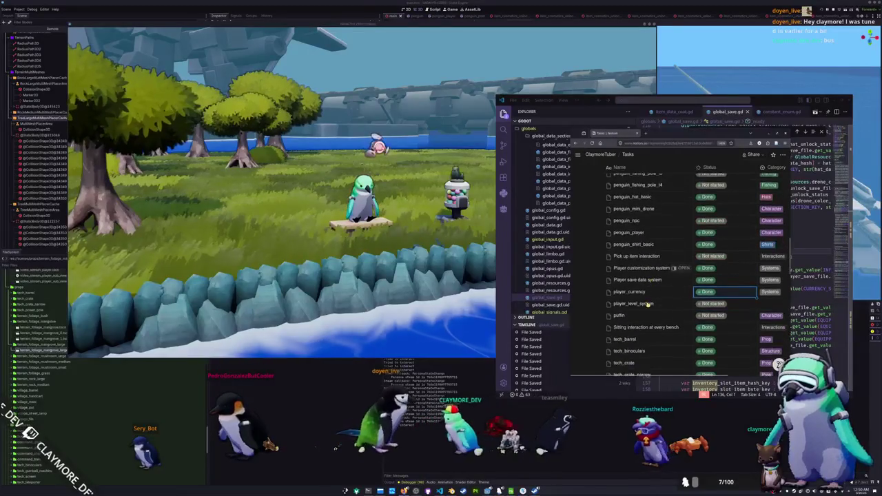
scroll(652, 306, "down", 4)
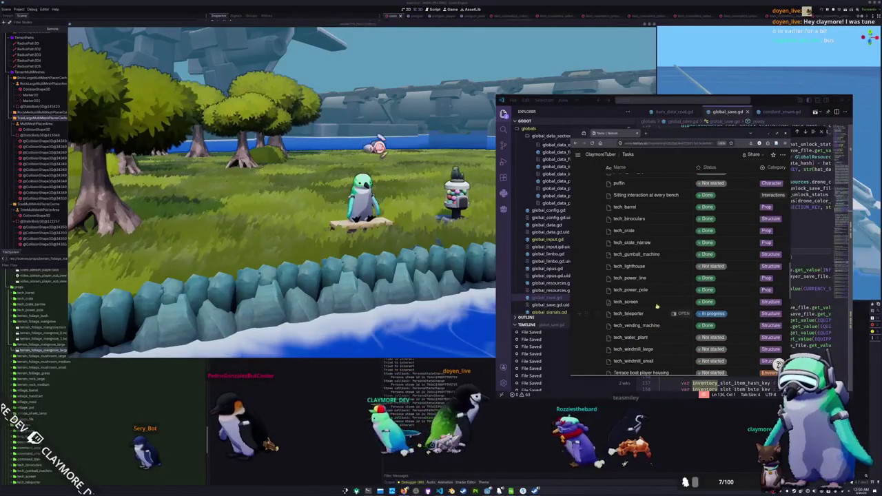
scroll(659, 302, "down", 6)
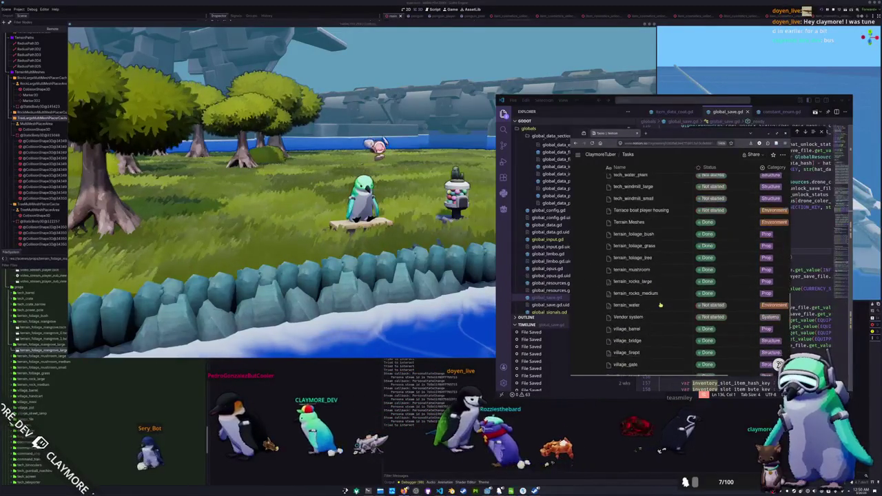
scroll(659, 305, "down", 4)
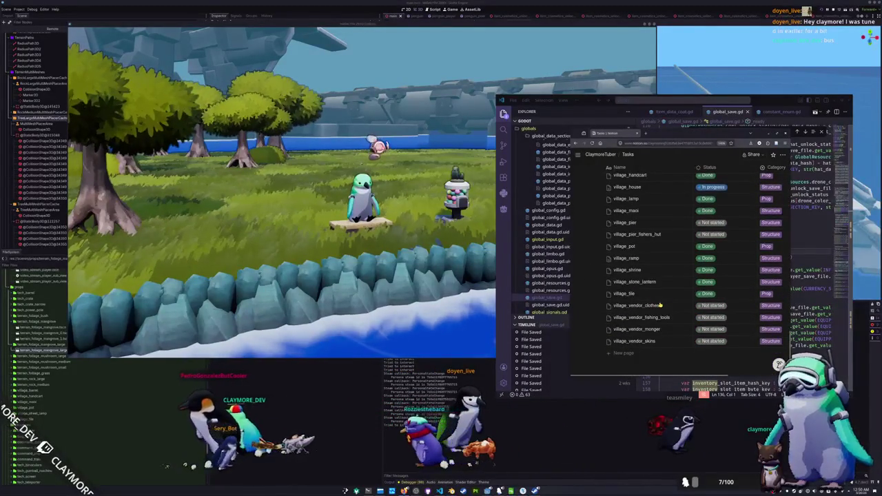
scroll(660, 305, "down", 1)
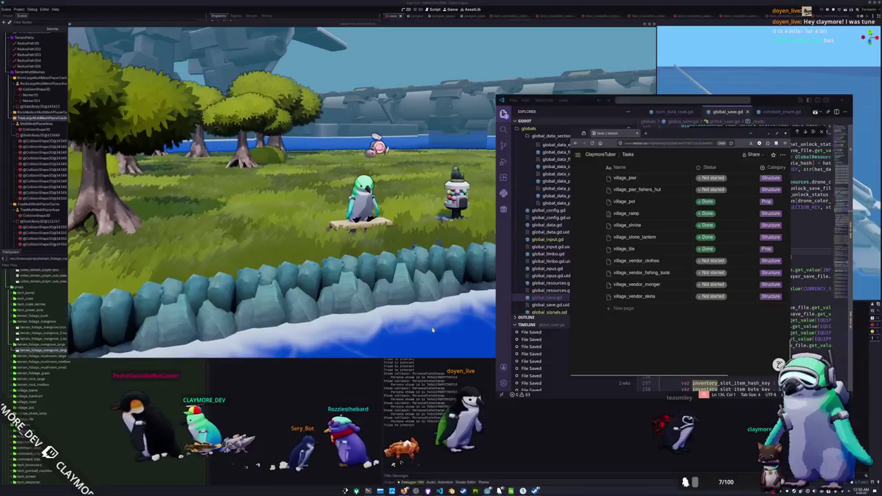
left_click(409, 331)
Orbit and tilt the game camera around the penguin, river and dock
key("e")
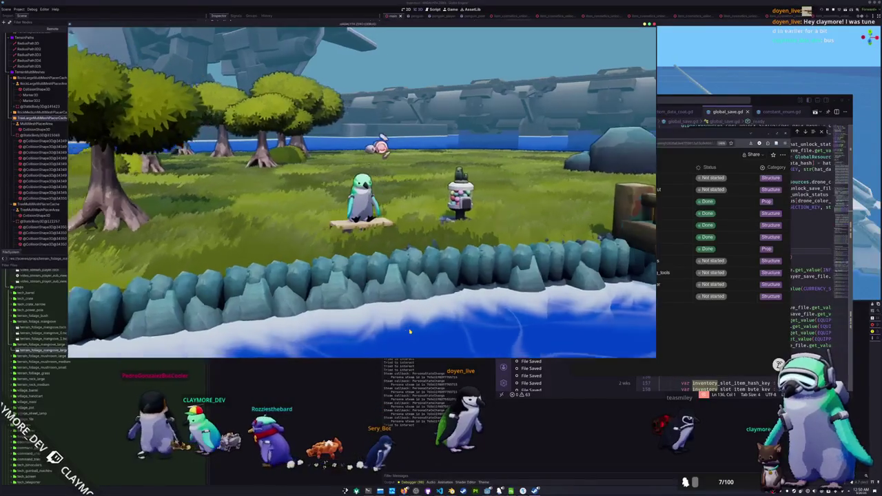
key("e")
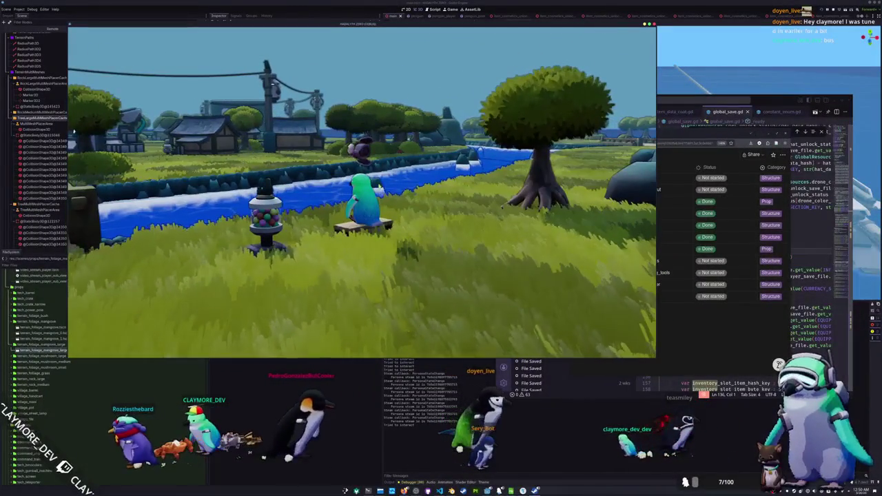
key("e")
left_click_drag(409, 331, 409, 275)
key("e")
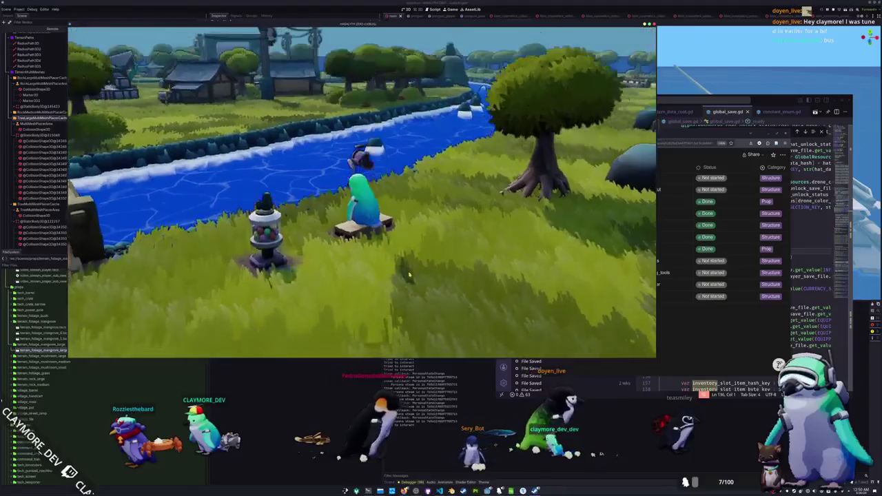
key("e")
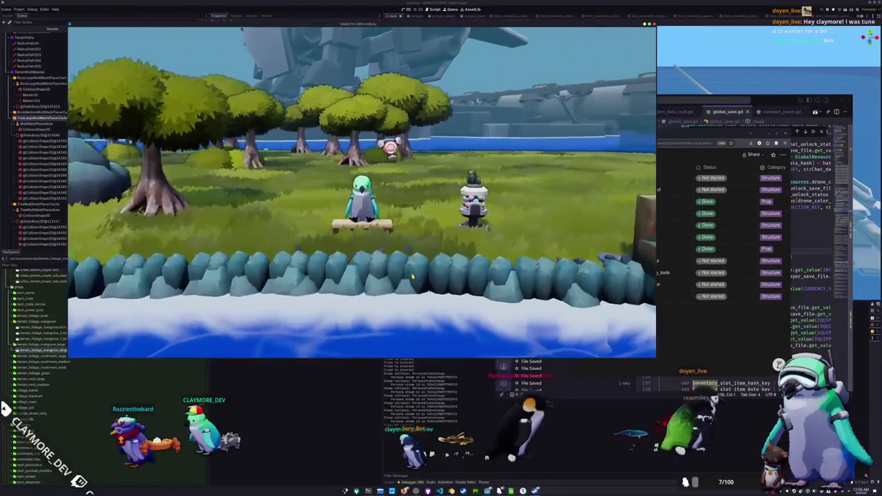
key("e")
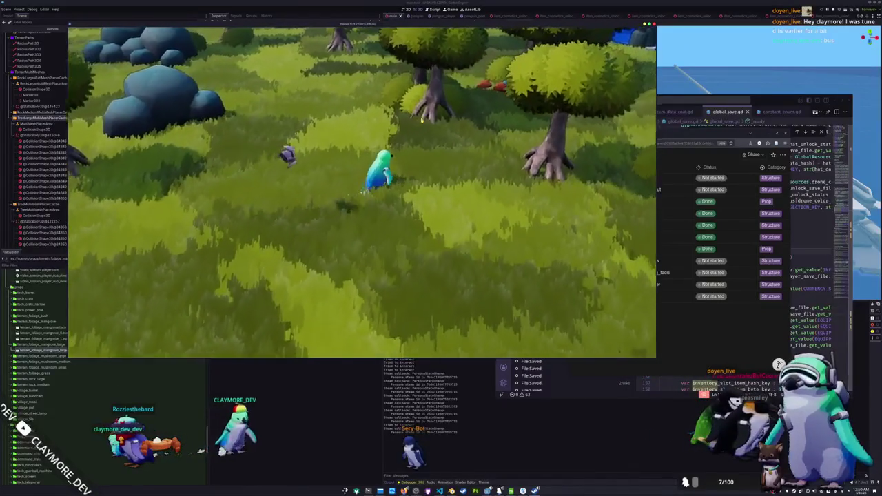
Walk the penguin through the forest up to the mushrooms
key("w")
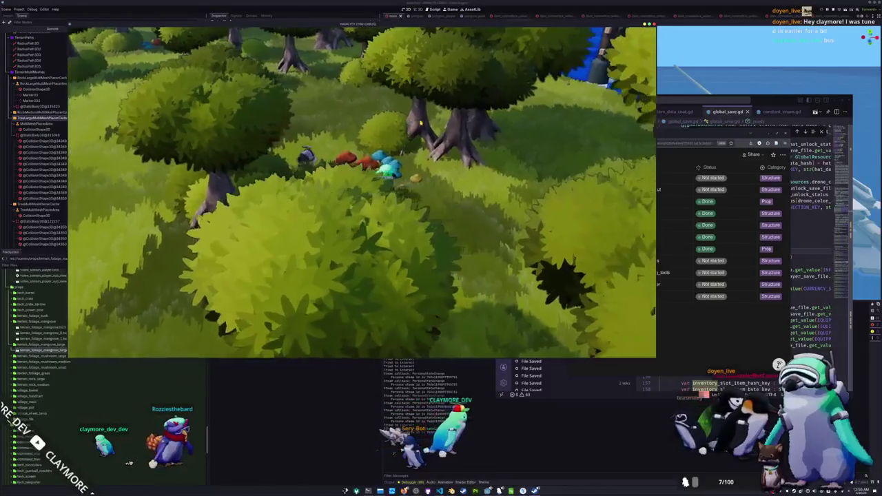
key("w")
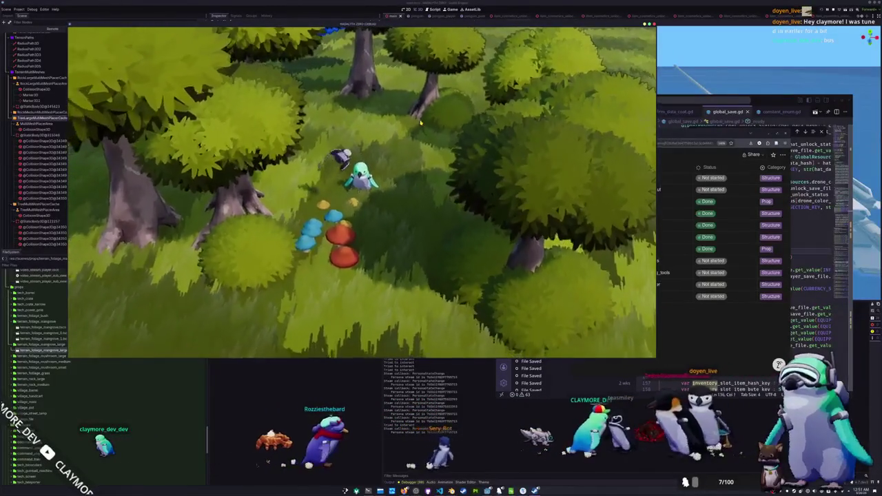
key("w")
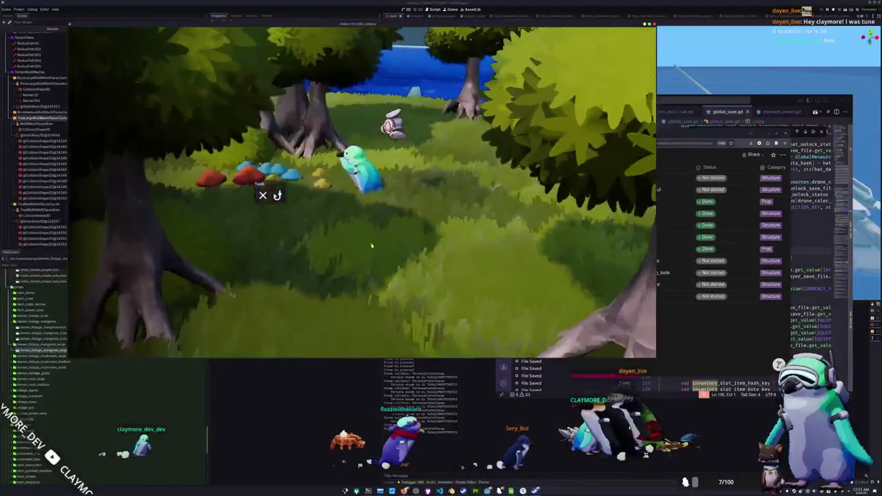
key("w")
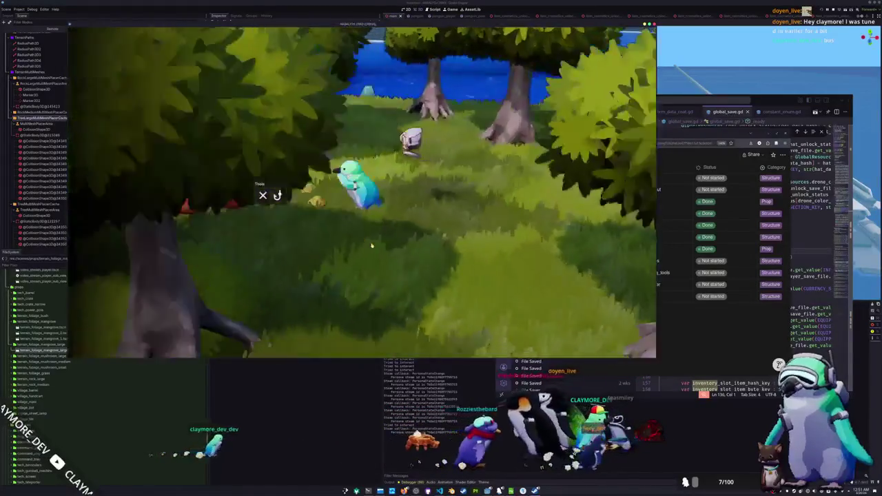
key("w")
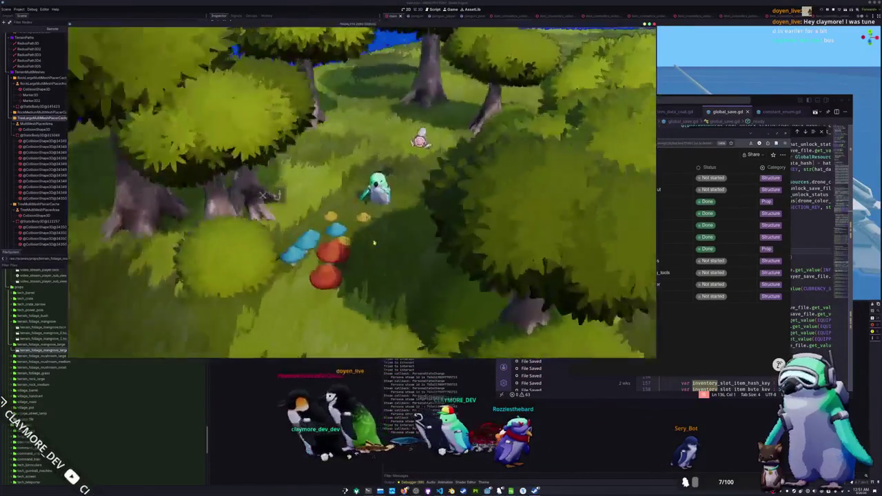
key("w")
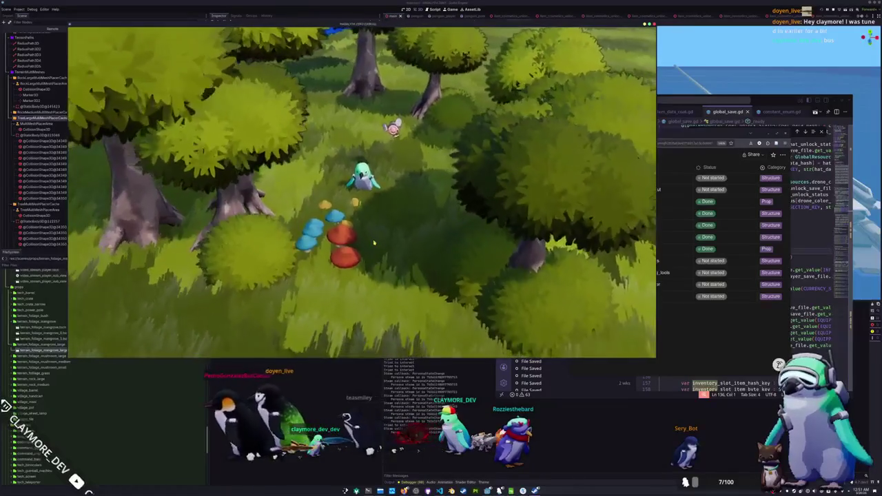
Toggle the inventory several times to check the camera switching, showing Man Of War Fish
key("i")
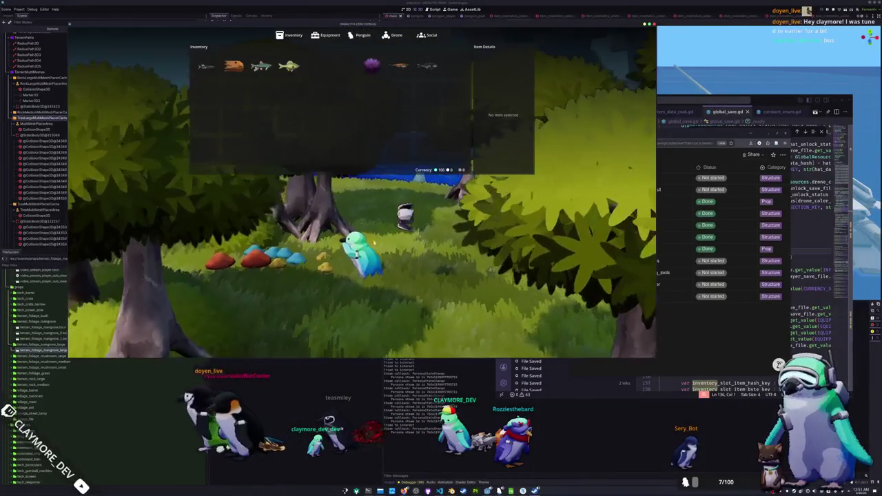
key("i")
key("w")
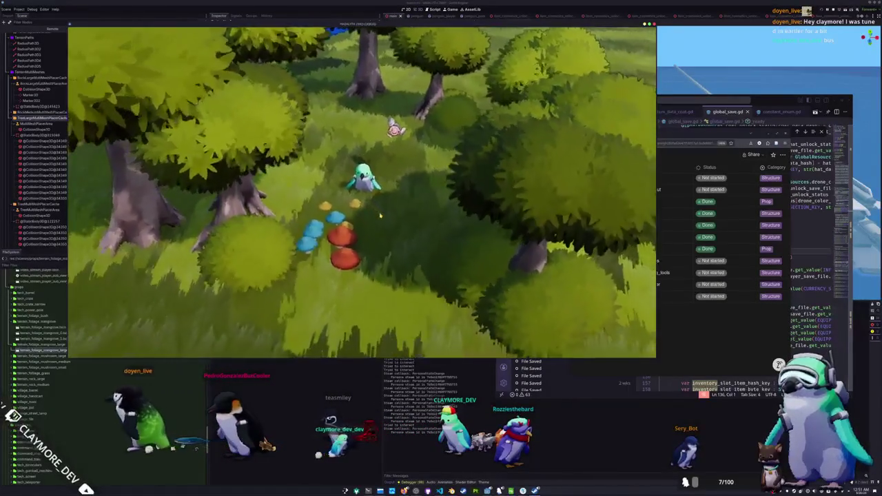
key("i")
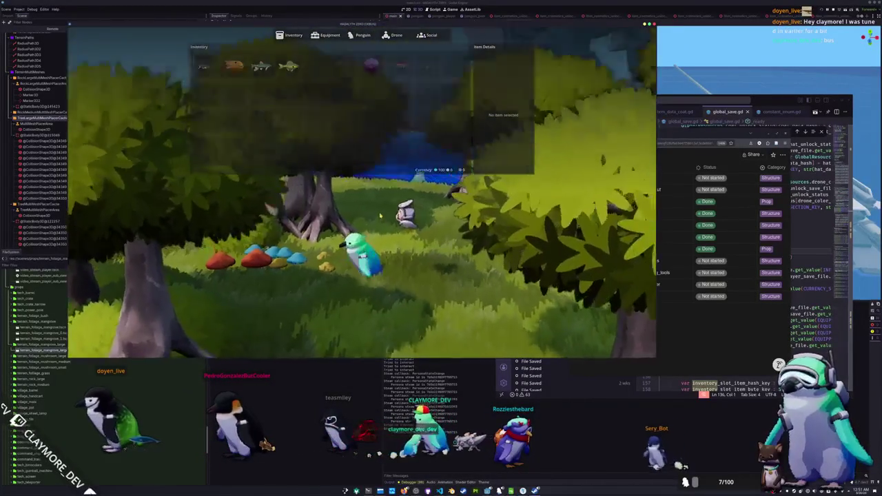
key("i")
key("i")
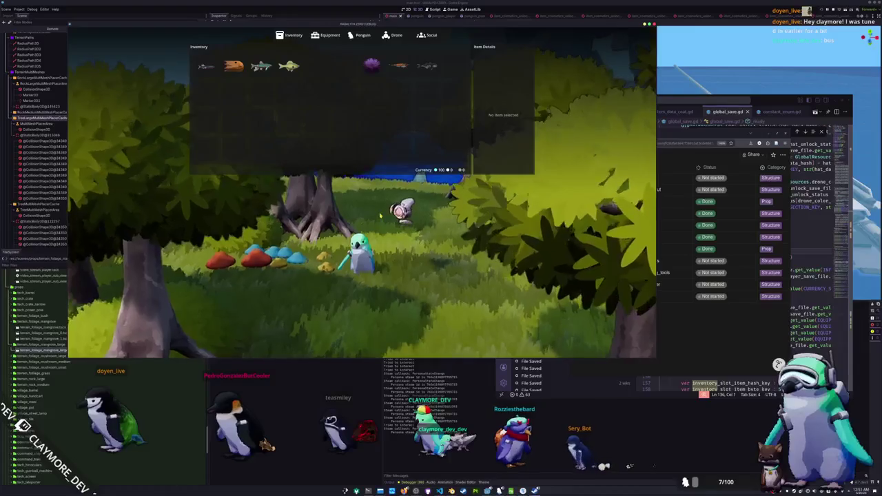
key("i")
key("i")
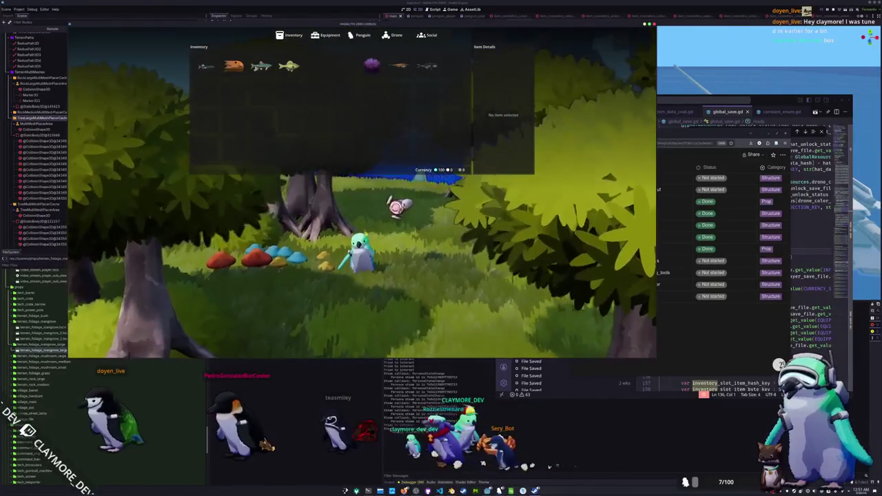
key("i")
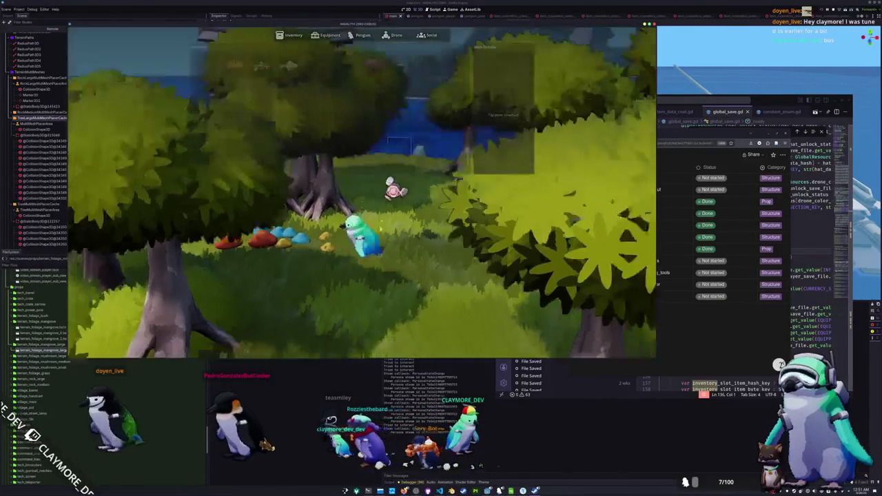
key("i")
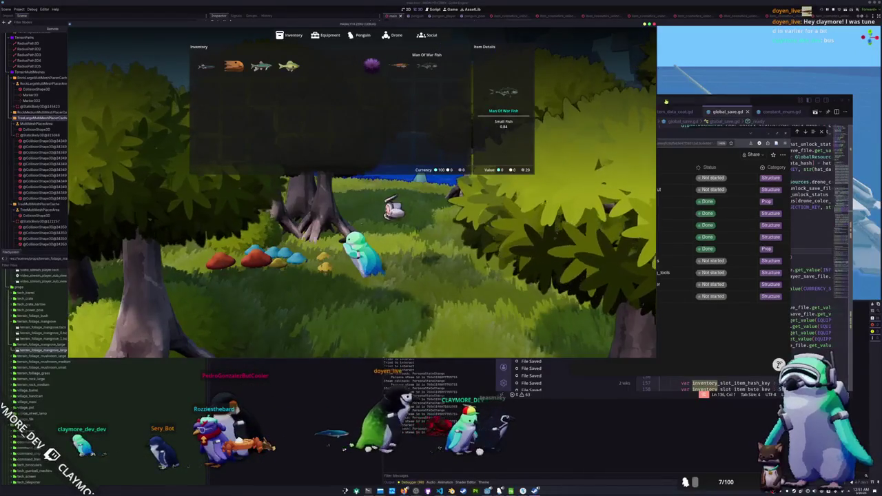
left_click(775, 100)
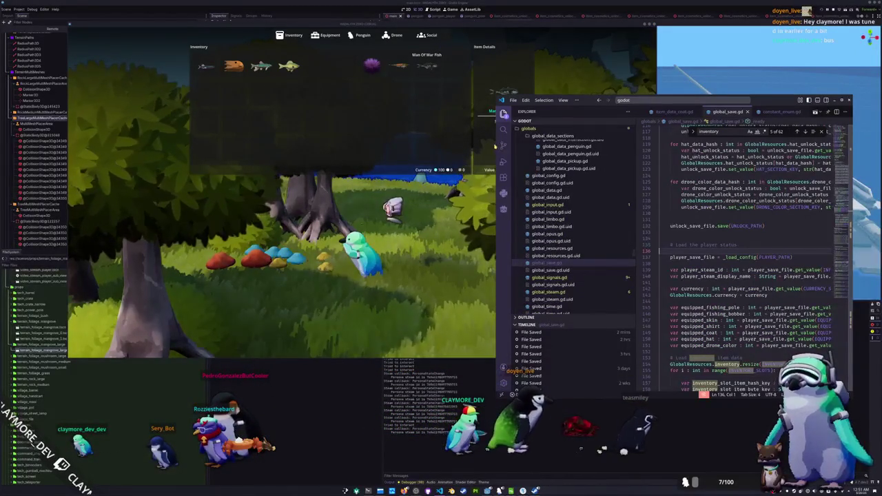
Reposition the code editor and open main_camera_player_state.gd
left_click_drag(495, 142, 315, 157)
mouse_move(461, 100)
left_mouse_down()
mouse_move(473, 169)
mouse_move(481, 40)
mouse_move(477, 181)
mouse_move(474, 40)
left_mouse_up()
key("ctrl+p")
type("main_came")
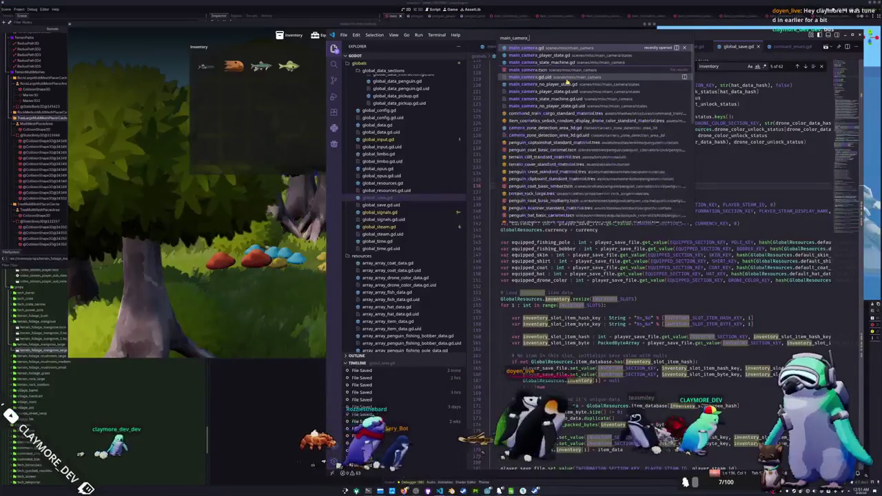
type("ra_player")
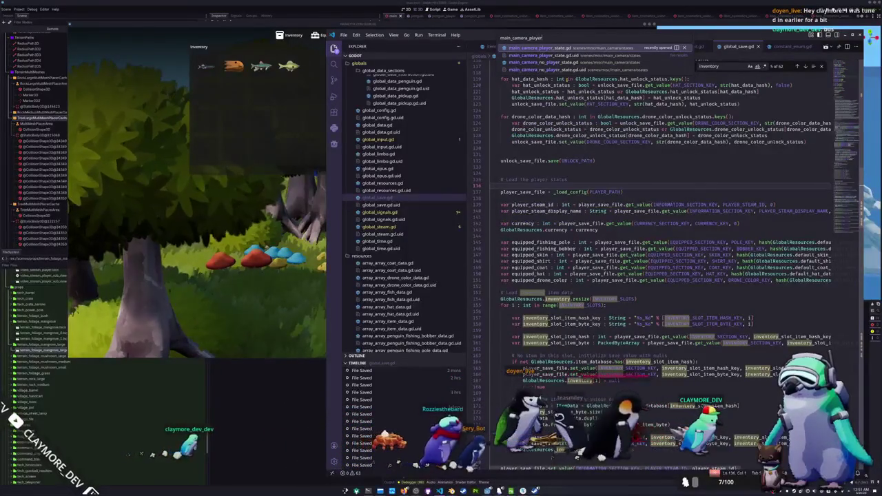
key("Return")
Add 'main_camera.goal_yaw = base_yaw' to the TAB_MENU case
scroll(552, 260, "down", 5)
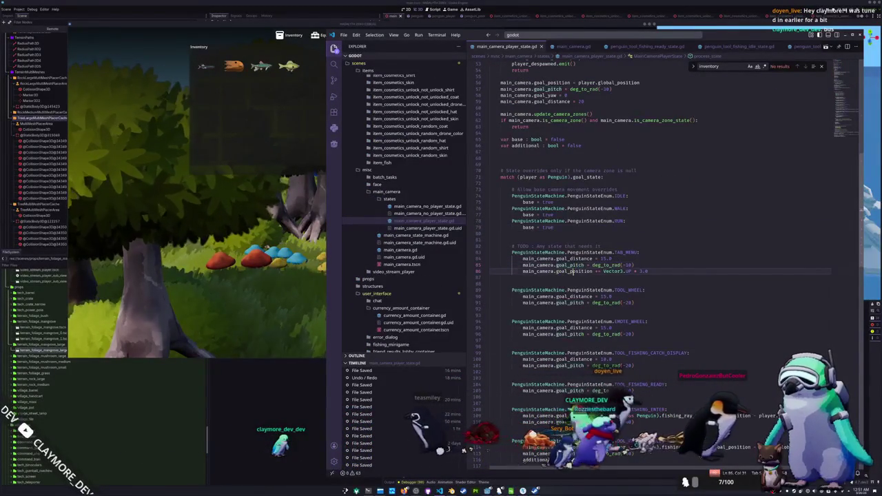
left_click_drag(650, 271, 495, 261)
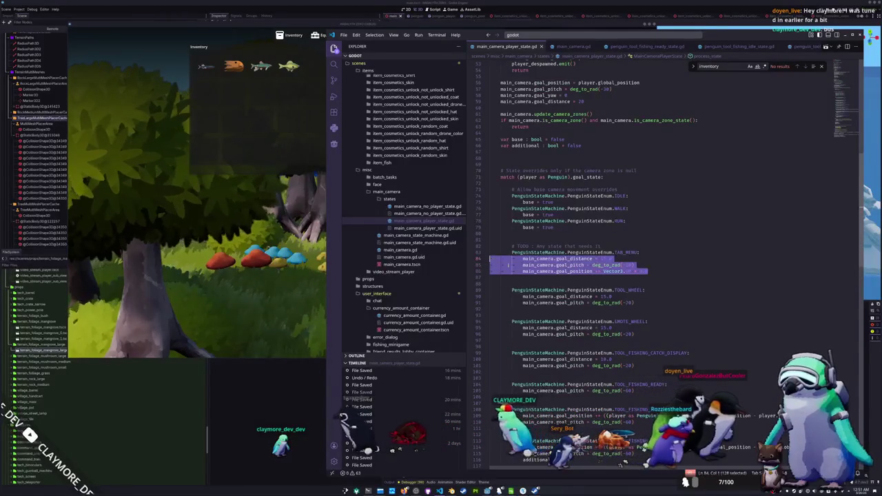
left_click(539, 277)
type("mai")
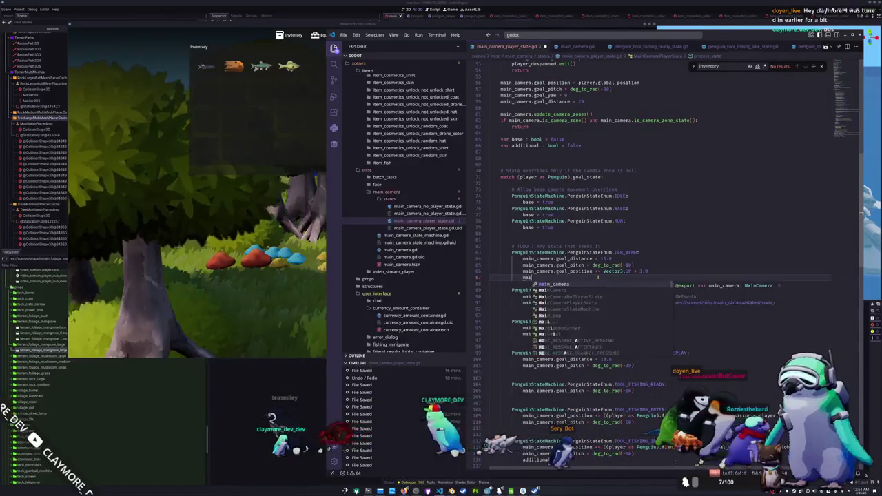
type("n_camera.")
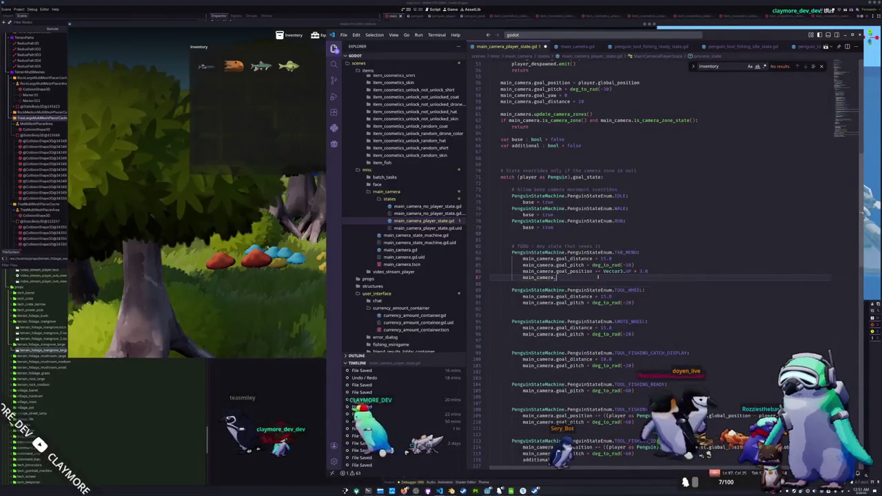
type("goal_yaw = base_yaw")
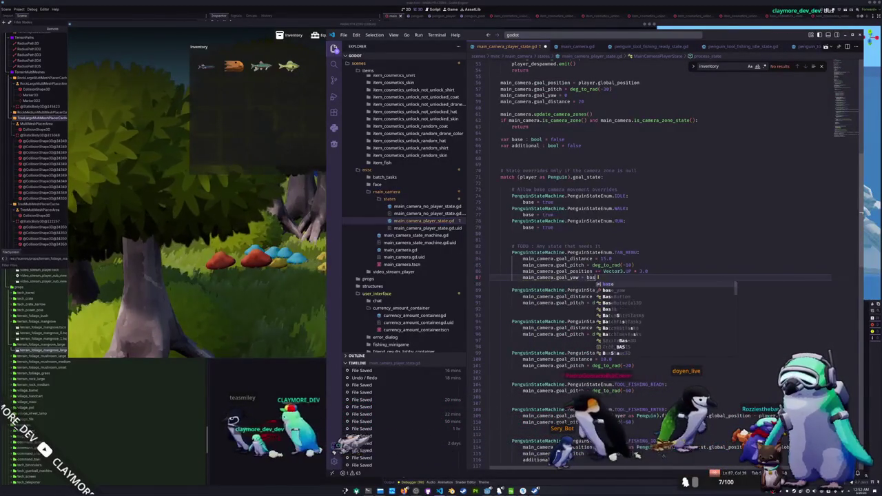
key("Return")
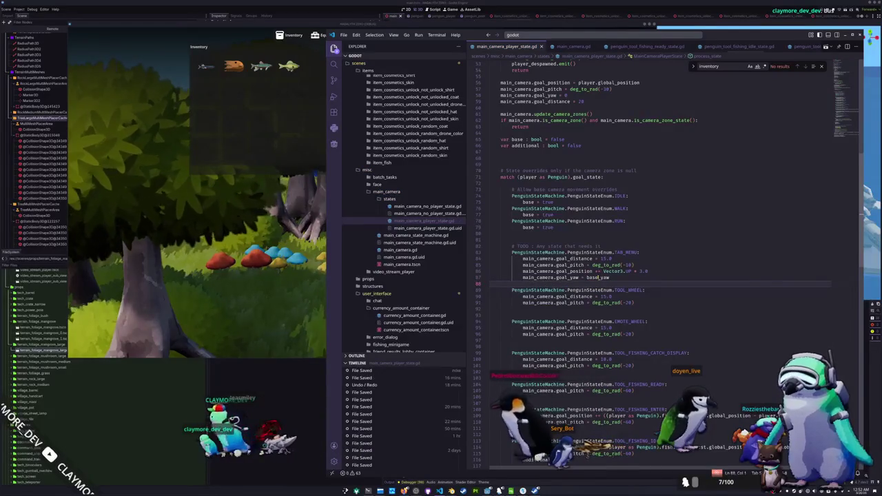
Place the editor beside the running game and toggle the game's tab menu a few times
mouse_move(478, 34)
left_mouse_down()
mouse_move(673, 33)
mouse_move(476, 26)
left_mouse_up()
left_click(429, 26)
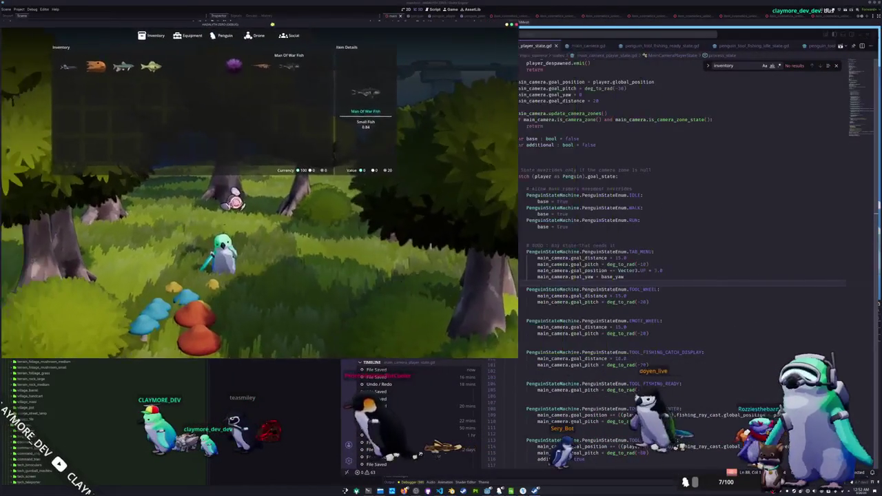
key("Tab")
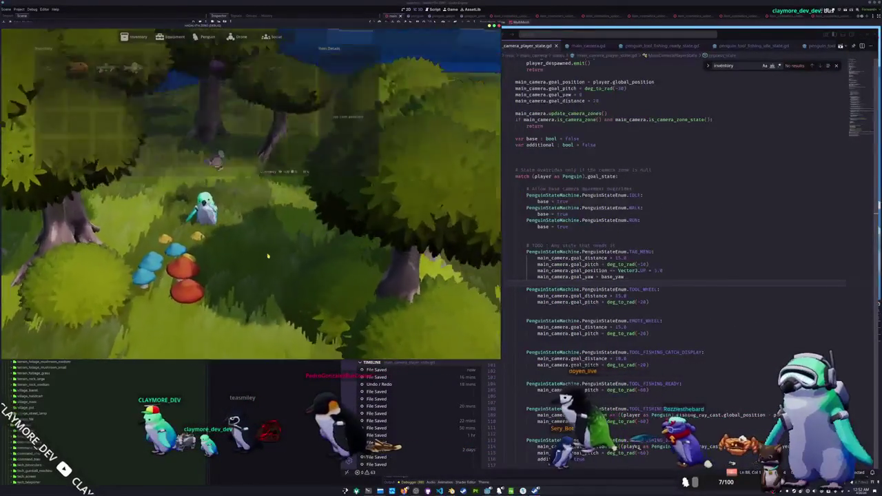
key("Tab")
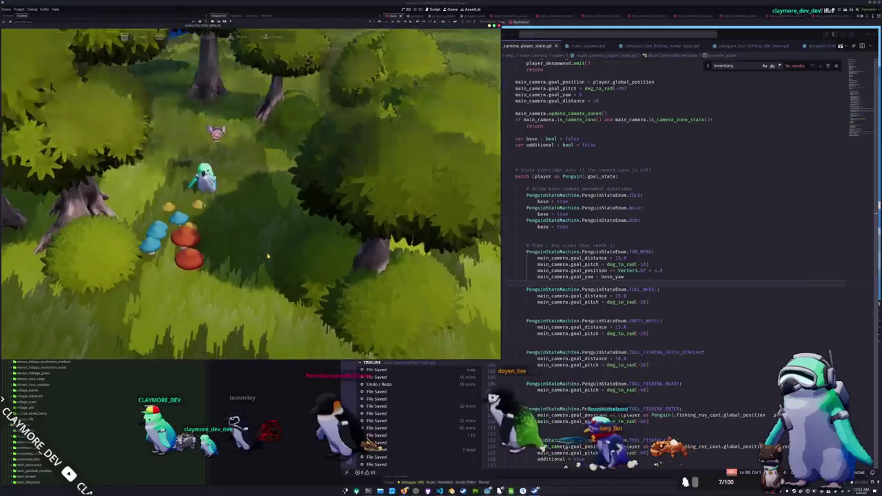
key("Tab")
key("Tab")
Copy the TAB_MENU goal_yaw line into the TOOL_WHEEL and EMOTE_WHEEL cases
triple_click(629, 280)
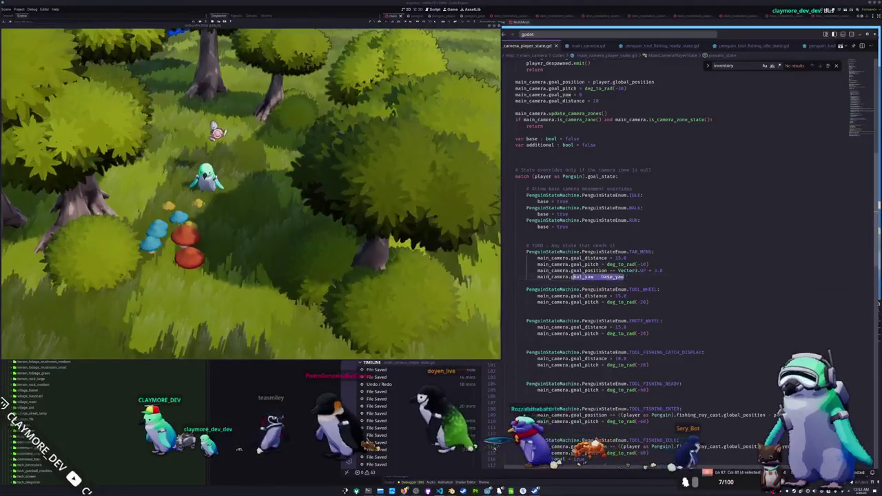
left_click(508, 308)
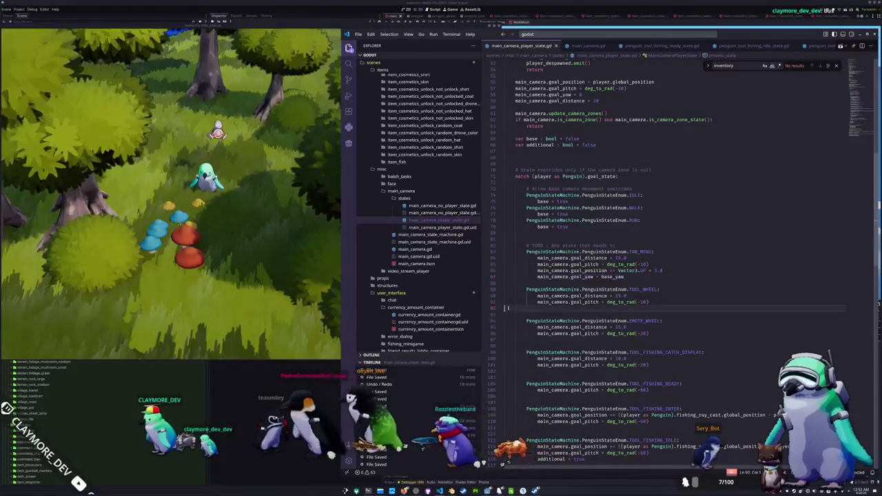
scroll(508, 308, "down", 1)
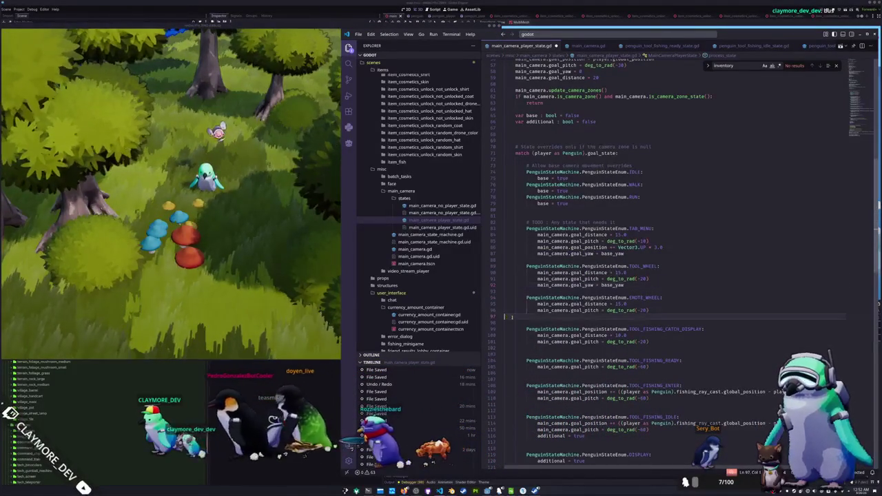
scroll(513, 314, "down", 1)
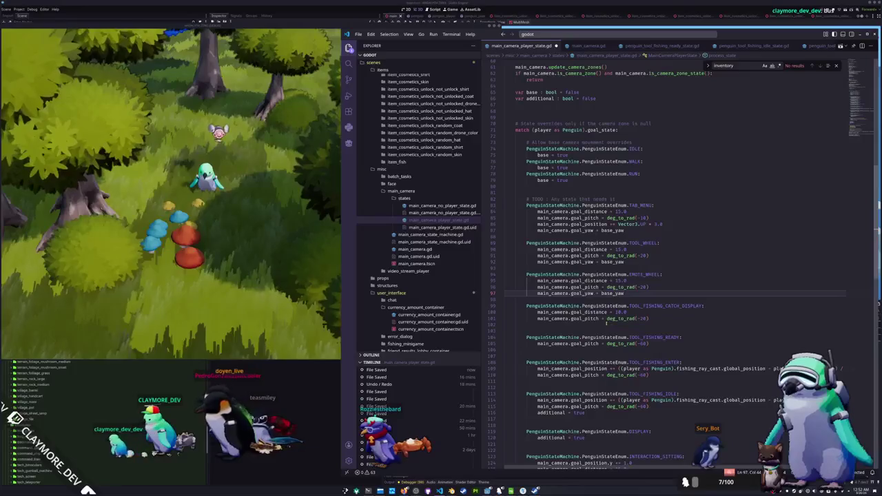
Walk the penguin toward the river and open the tab menu while moving
left_click(255, 276)
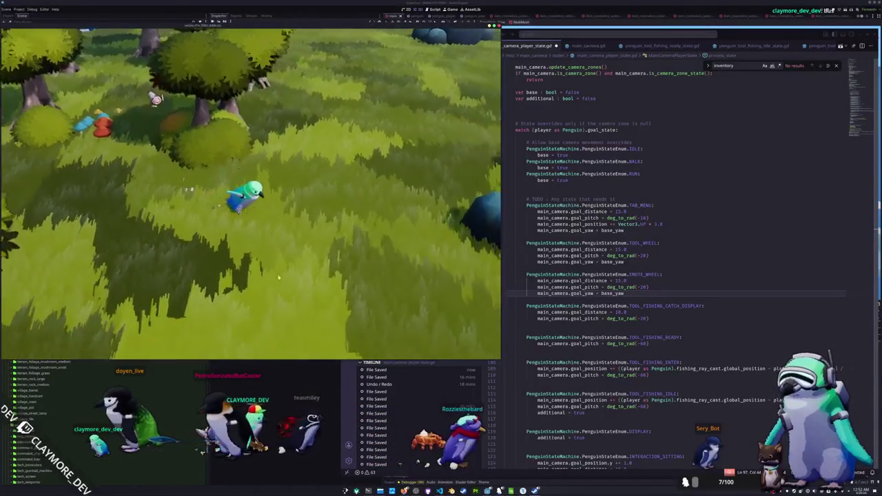
key("d")
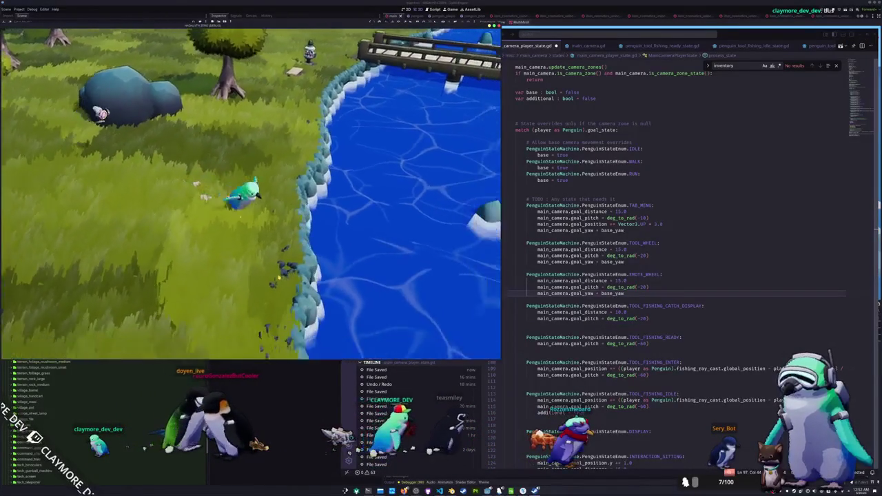
key("Tab")
key("Tab")
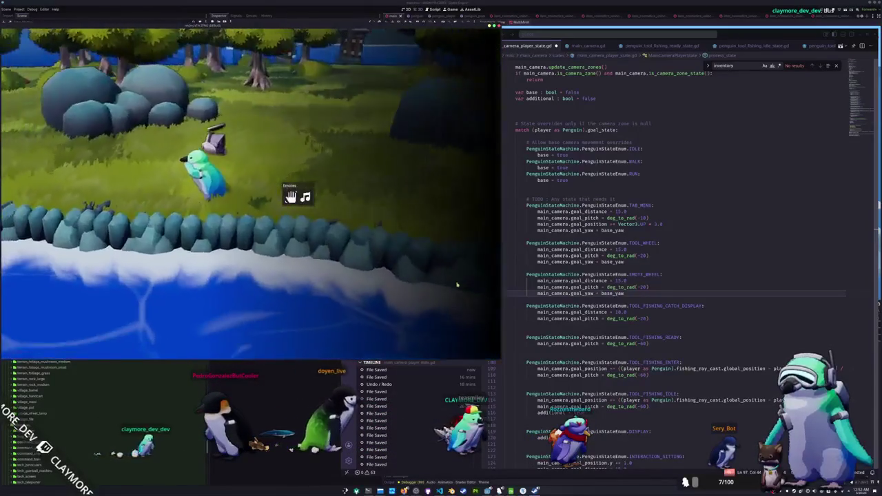
left_click(565, 299)
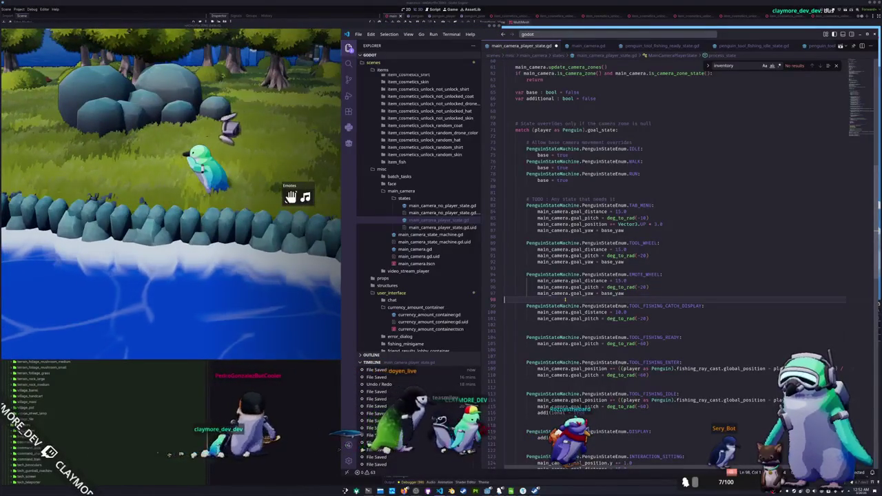
Add blank lines around the TOOL_WHEEL and EMOTE_WHEEL cases and select the goal_yaw line
key("Return")
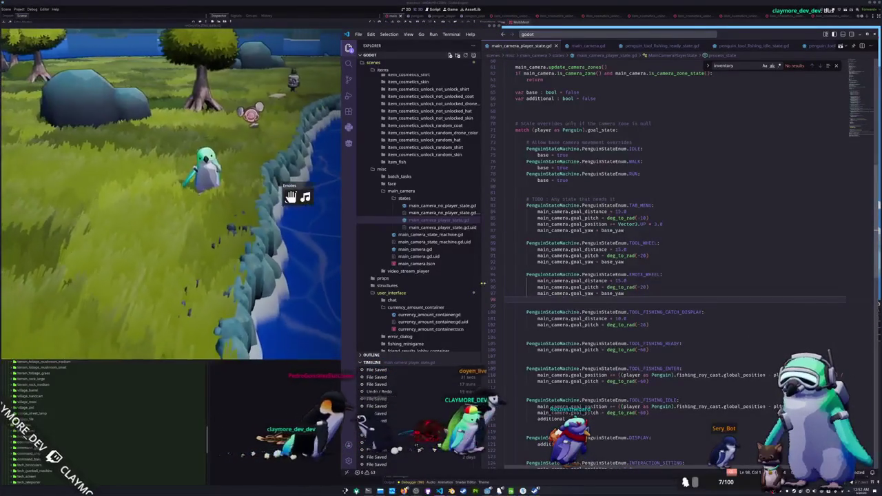
key("Return")
key("Up")
key("Up")
key("Up")
key("Return")
key("Down")
key("Down")
key("Down")
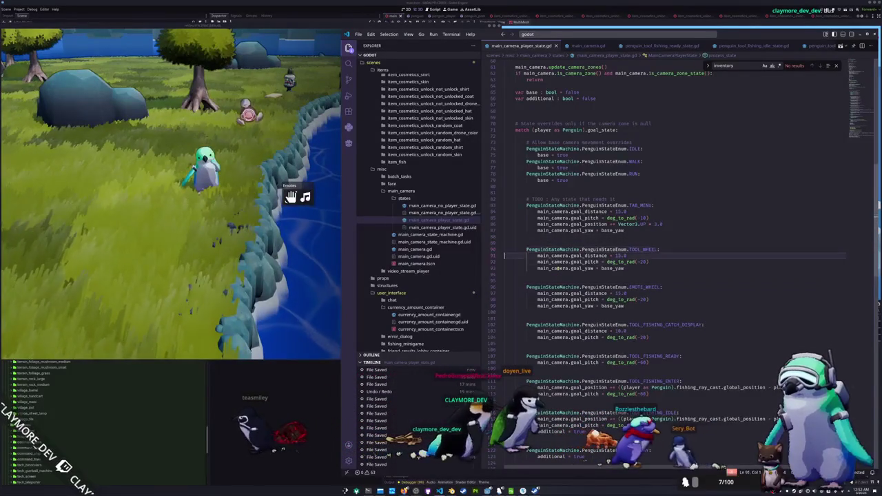
key("shift+Up")
Paste goal_yaw = base_yaw into the TOOL_FISHING_CATCH_DISPLAY and TOOL_FISHING_READY cases, then try the game
key("Down")
key("Down")
key("Down")
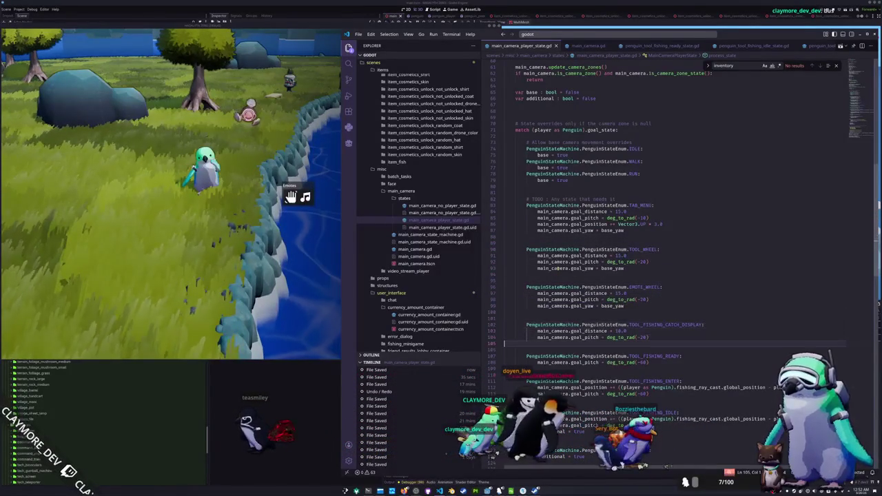
key("Return")
type("main_camera.goal_yaw = base_yaw")
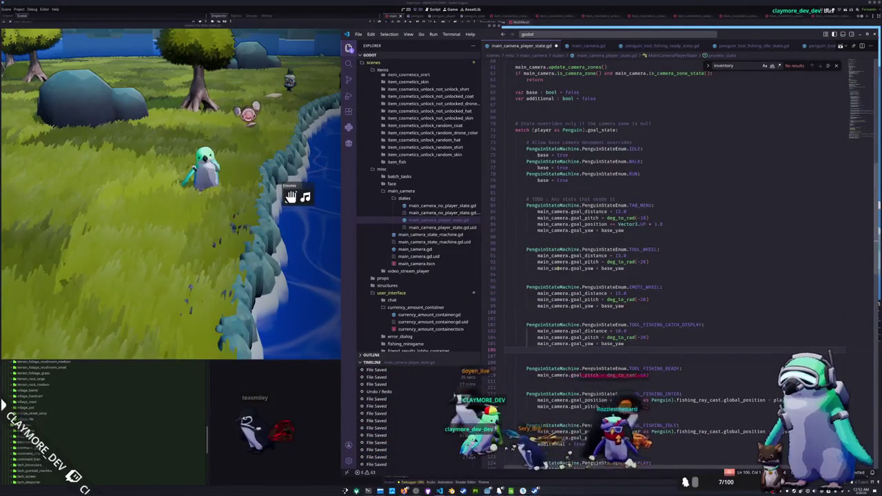
key("Down")
key("Return")
key("Down")
key("Down")
key("Down")
key("ctrl+v")
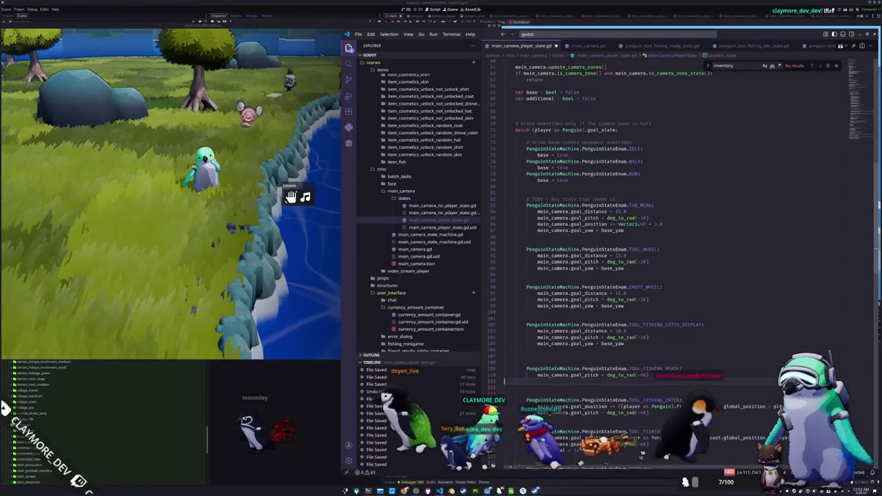
key("alt+Tab")
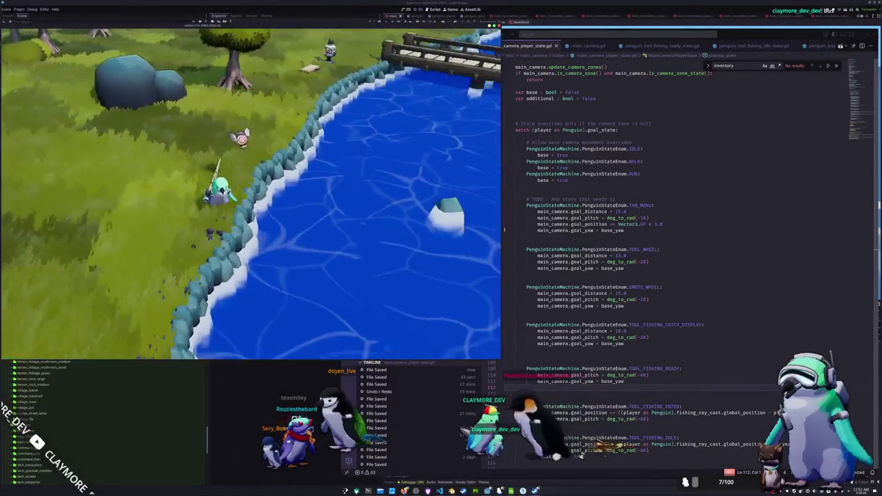
left_click(541, 115)
Change the default goal_yaw assignment near the top of process_state to base_yaw
scroll(534, 137, "up", 5)
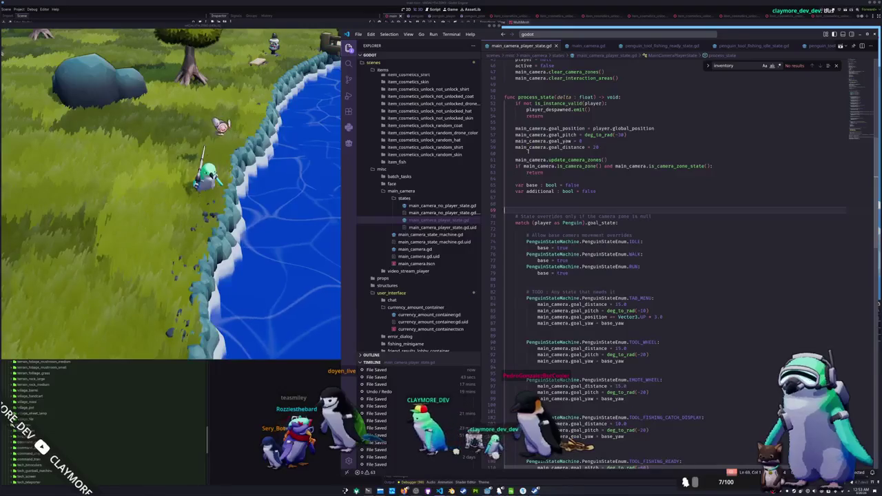
left_click_drag(516, 140, 583, 140)
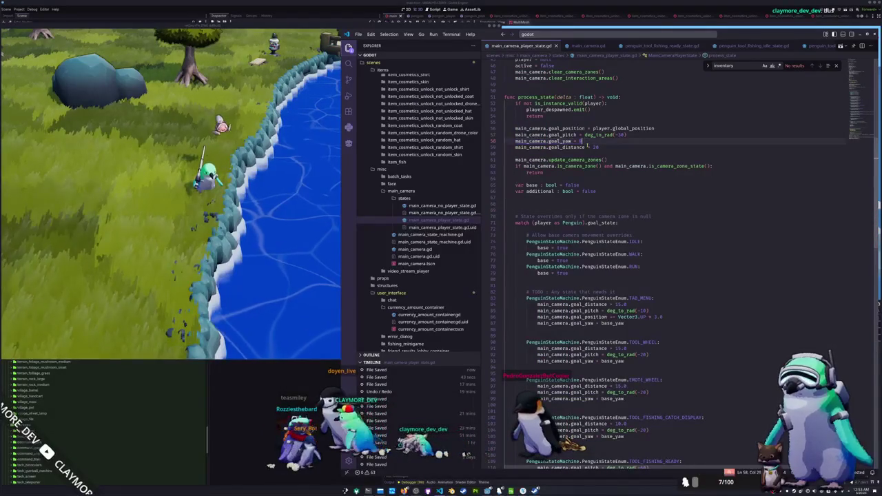
type("base_y")
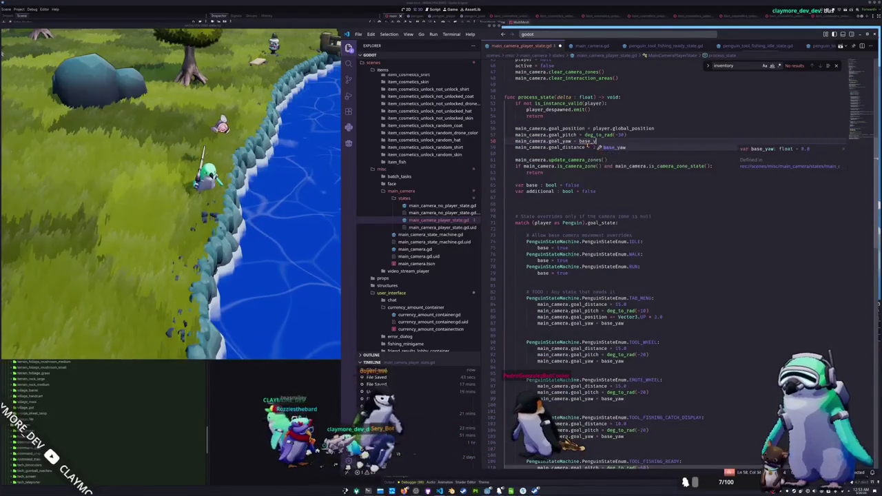
left_click(586, 147)
Delete the goal_yaw lines from the TAB_MENU, TOOL_WHEEL, EMOTE_WHEEL and TOOL_FISHING_READY cases
key("Down")
key("Down")
key("Down")
key("ctrl+shift+k")
key("Down")
key("Down")
key("Down")
key("ctrl+shift+k")
key("Down")
key("Down")
key("Down")
key("Down")
key("Down")
key("ctrl+shift+k")
key("Down")
key("Down")
key("Down")
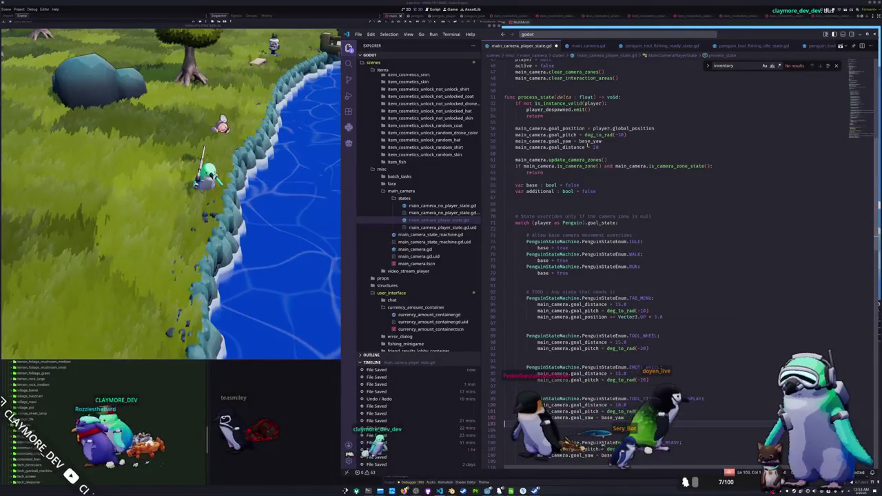
key("Down")
key("Down")
key("Down")
key("shift+Up")
key("Delete")
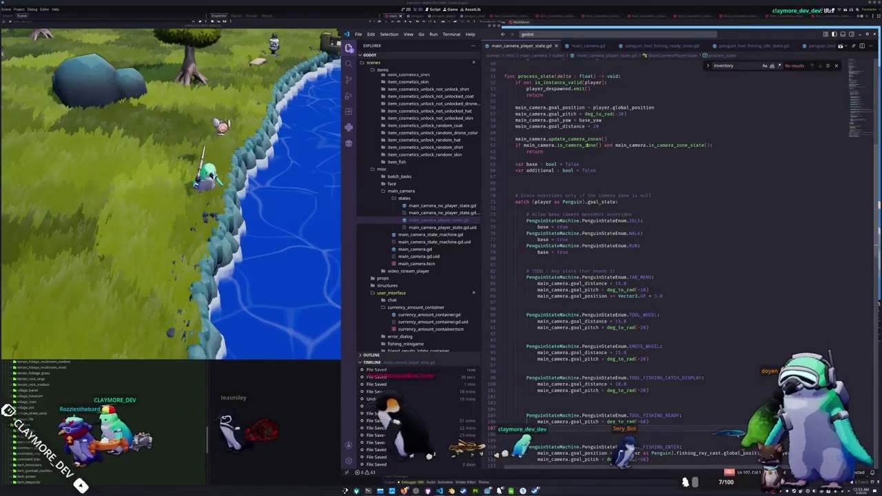
scroll(587, 145, "down", 5)
left_click(256, 250)
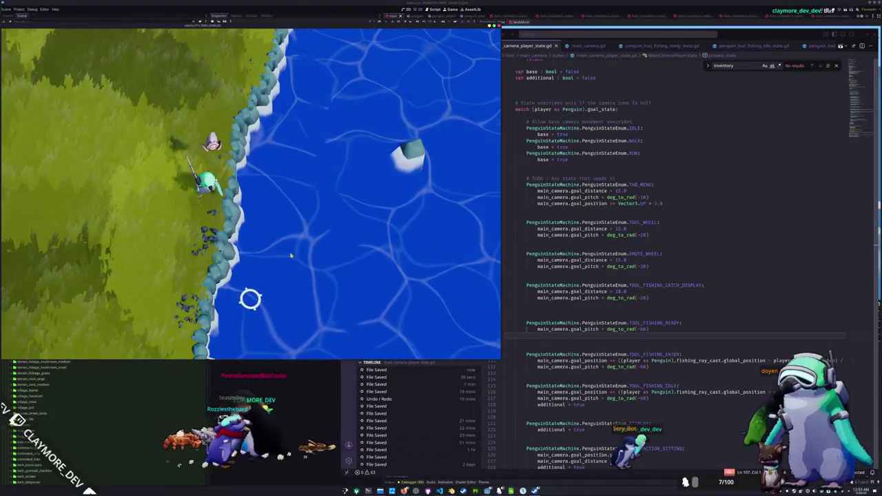
Cancel and re-aim the fishing rod at the water, then undo the last script edit
right_click(293, 213)
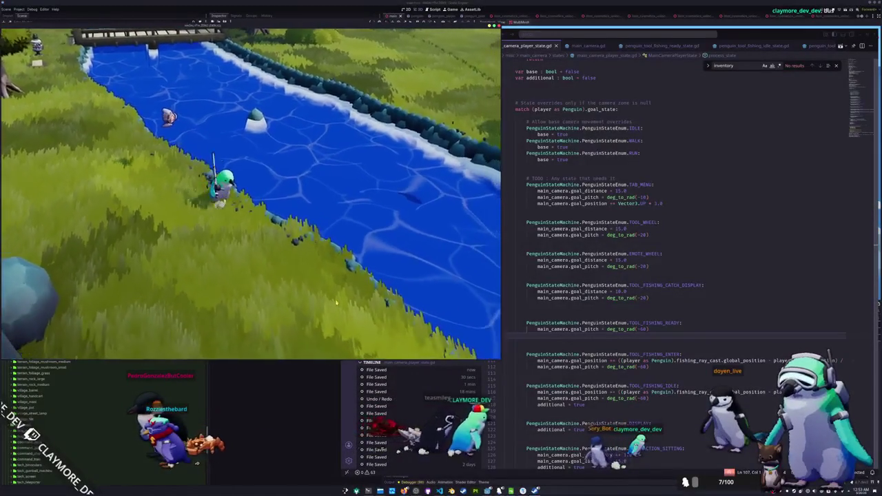
left_click(295, 206)
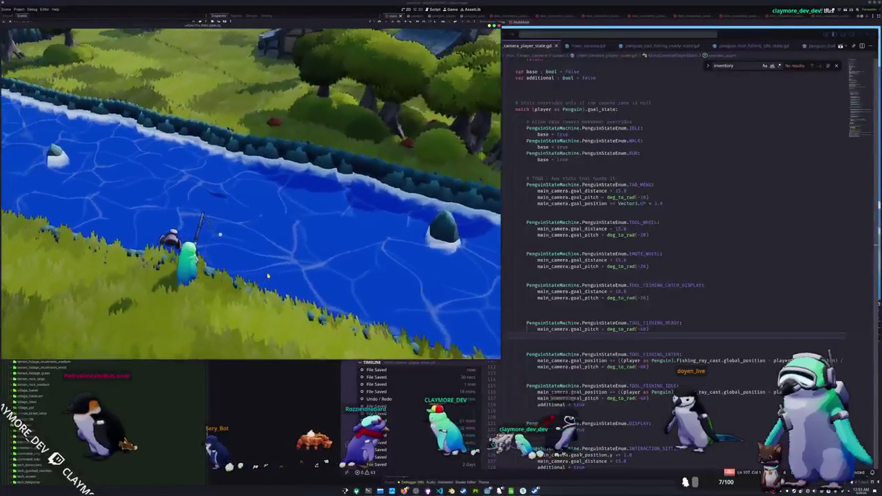
key("ctrl+b")
key("ctrl+z")
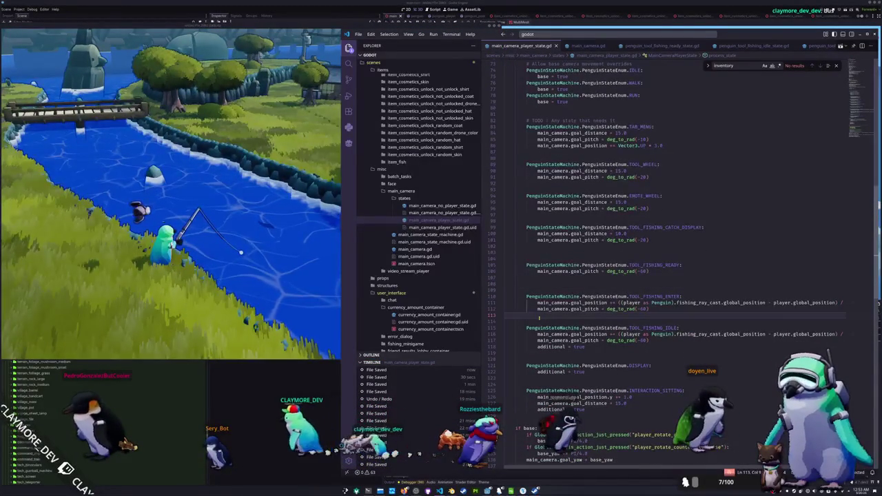
Restore the blank line above TOOL_FISHING_IDLE and save main_camera_player_state.gd
key("ctrl+z")
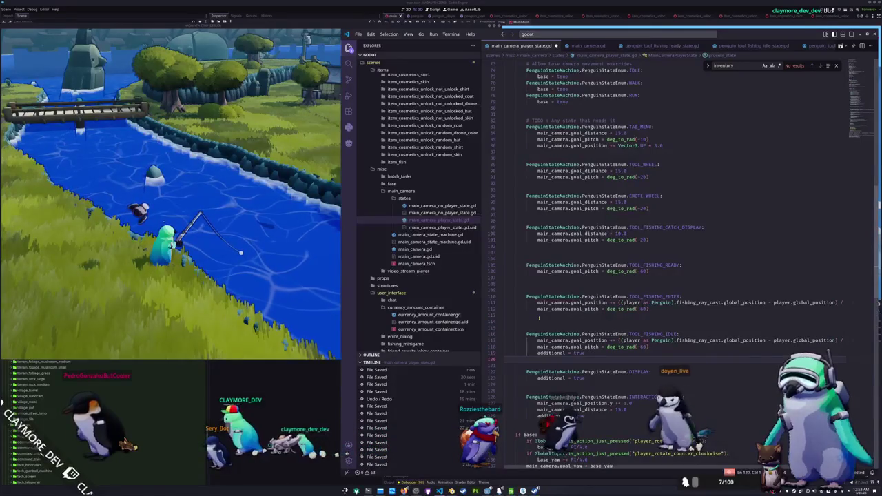
scroll(540, 318, "down", 4)
key("ctrl+s")
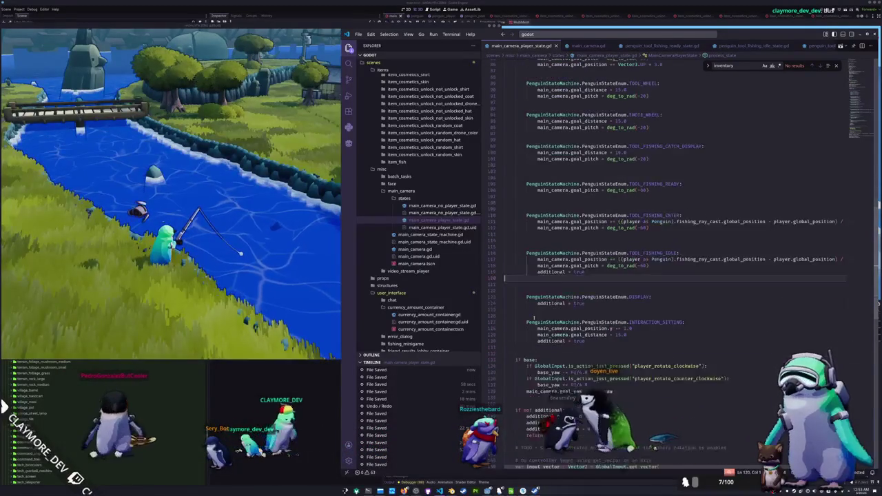
Select the goal_yaw assignment line in the if base block and return to the game
scroll(534, 318, "down", 2)
left_click(526, 363)
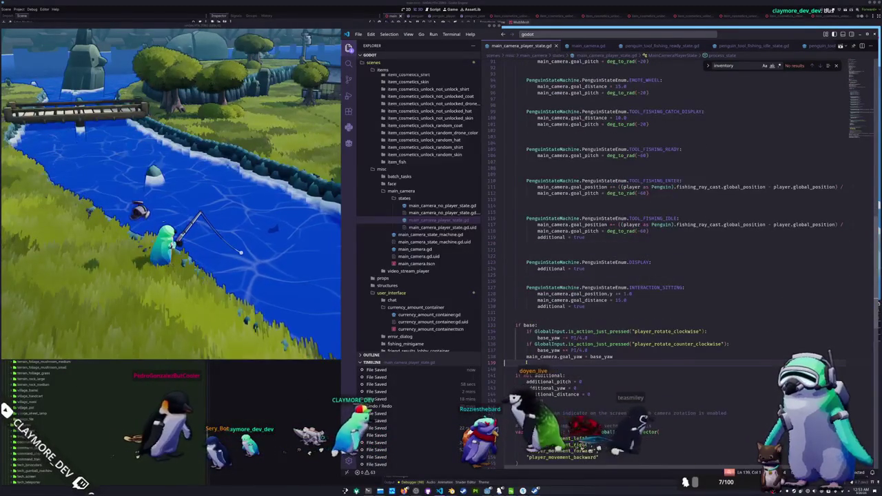
left_click_drag(517, 357, 625, 358)
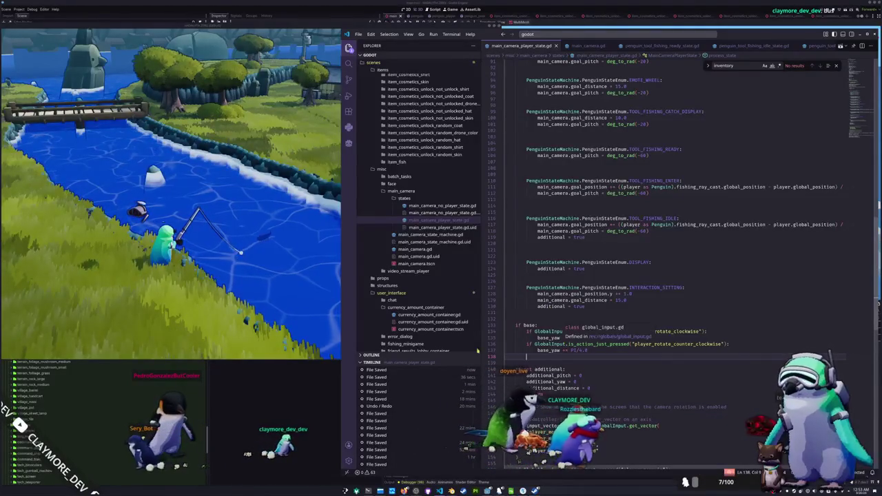
key("alt+Tab")
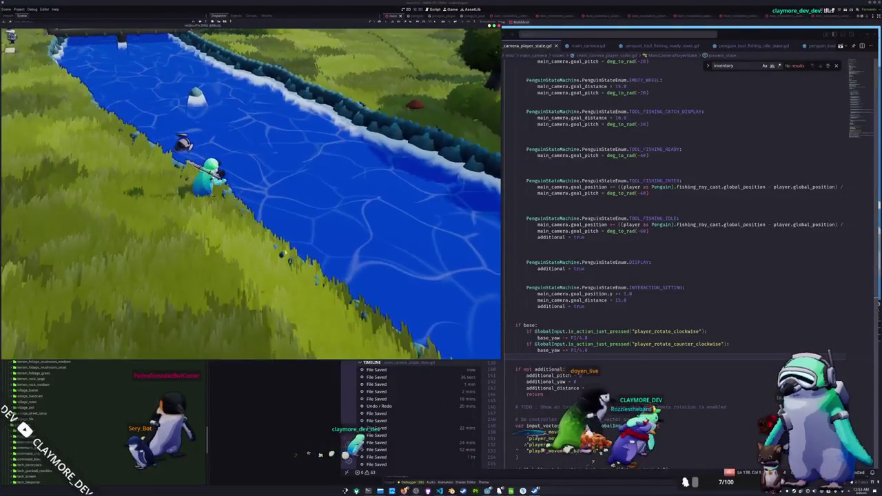
Rotate the game camera around the penguin while walking it onto the grass
key("e")
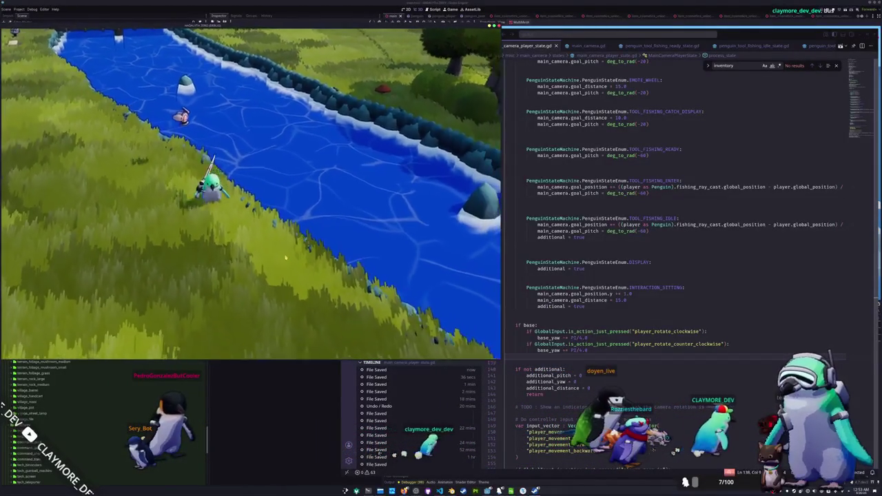
key("w")
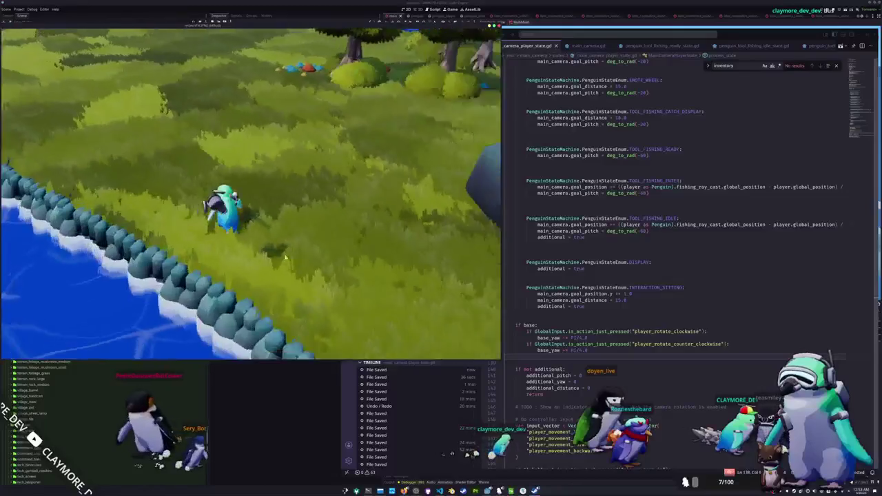
key("e")
key("e")
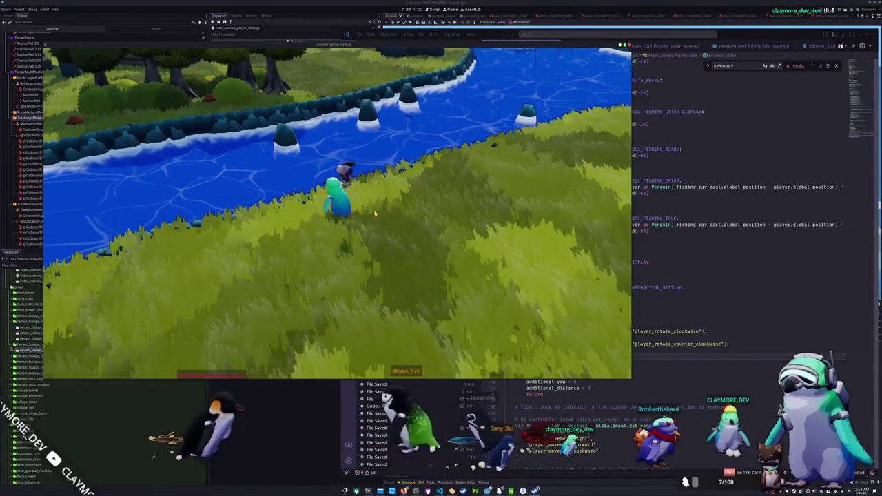
Have the penguin display the purple sea urchin from the inventory, then quit the game
key("i")
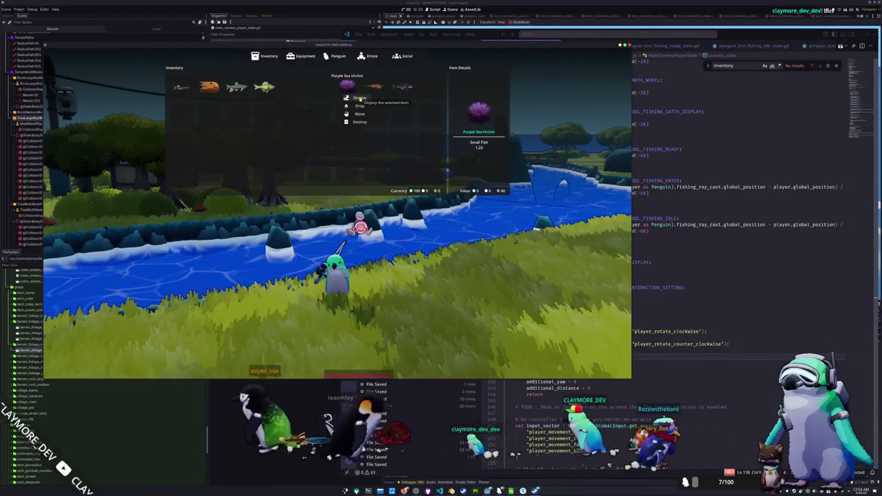
left_click(359, 98)
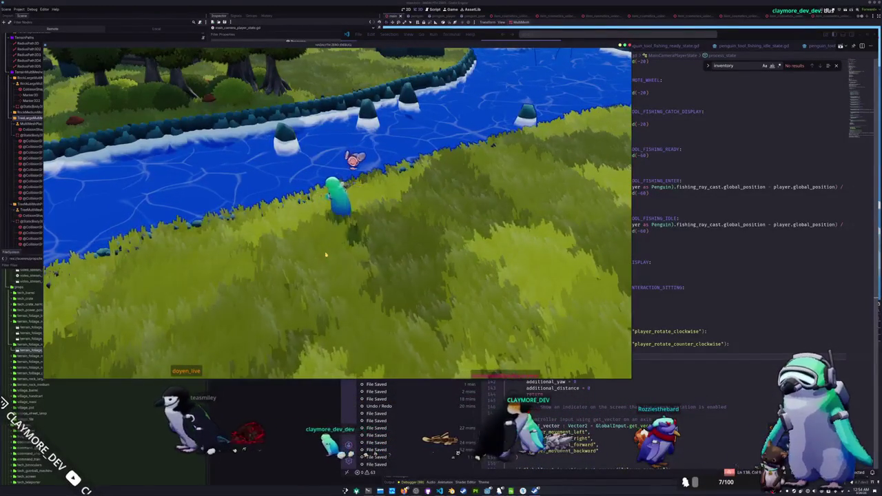
key("i")
key("F8")
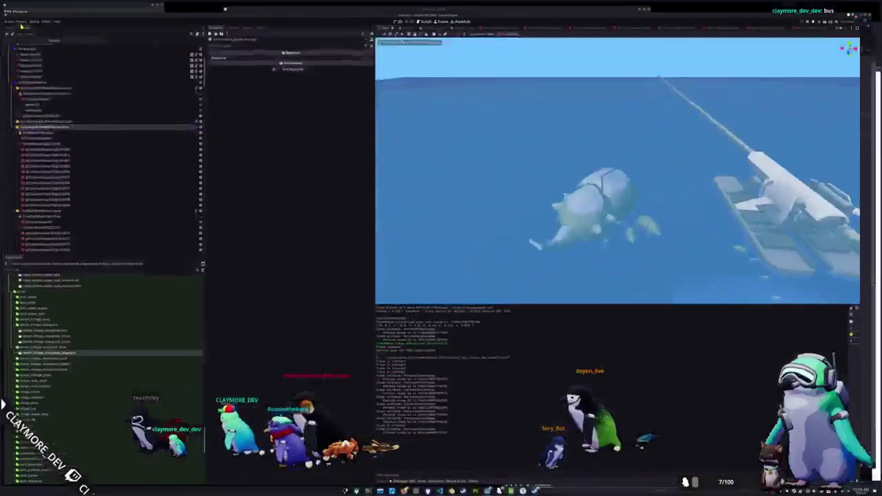
left_click(20, 9)
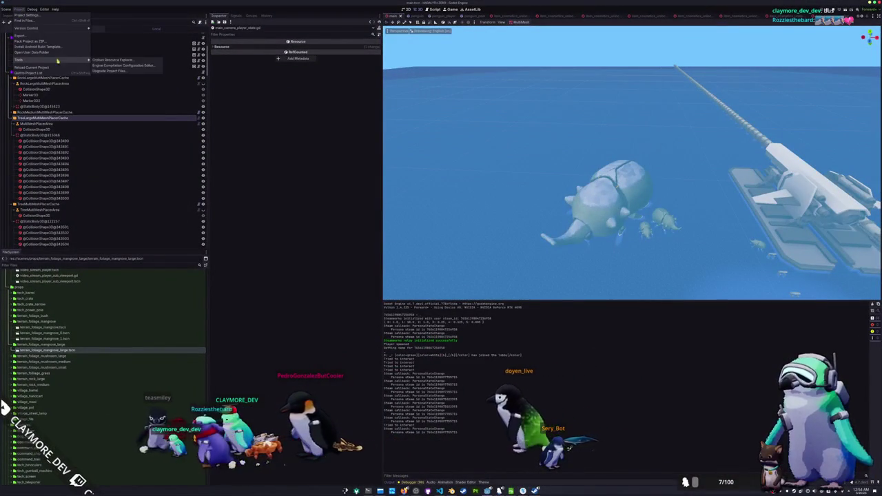
left_click(118, 60)
scroll(306, 267, "down", 5)
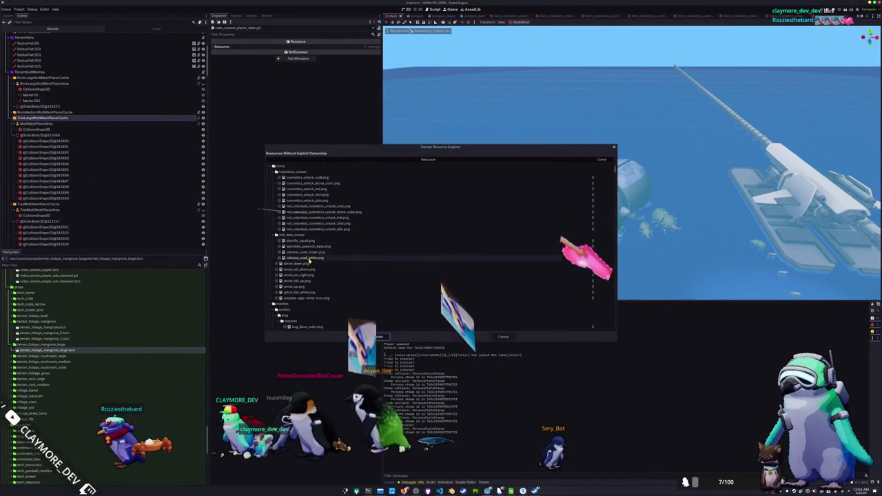
scroll(309, 260, "down", 5)
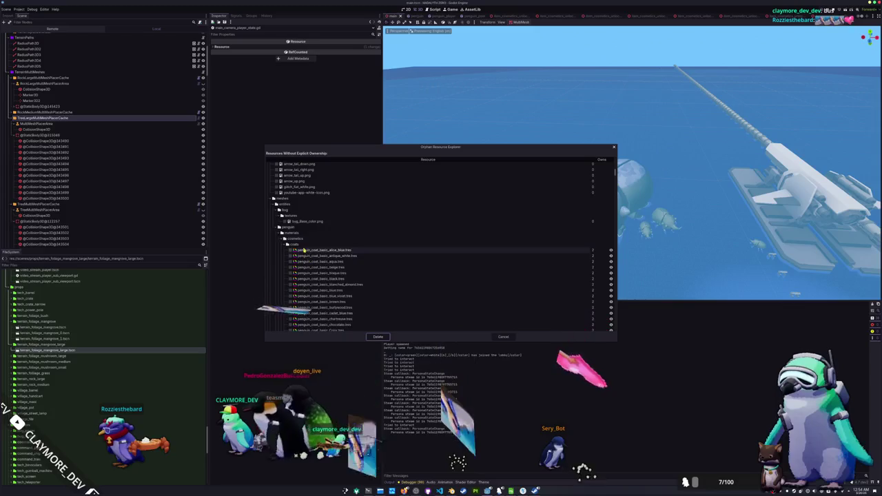
scroll(300, 257, "down", 5)
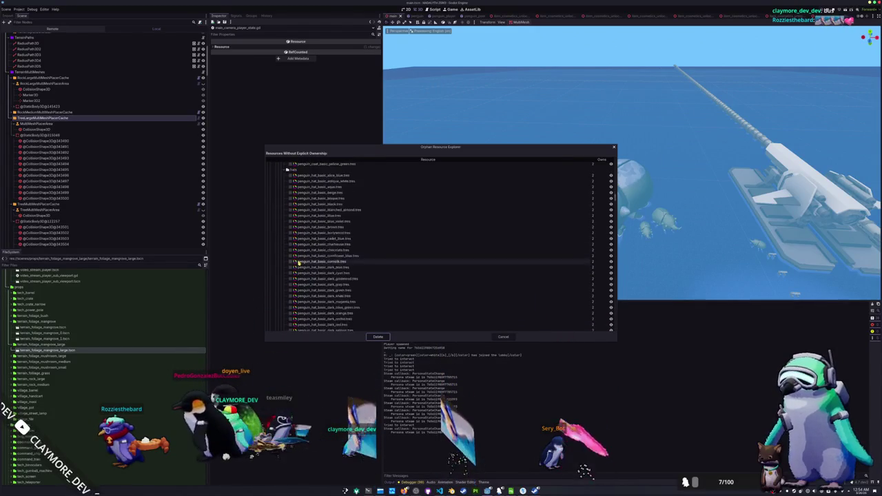
scroll(299, 264, "down", 5)
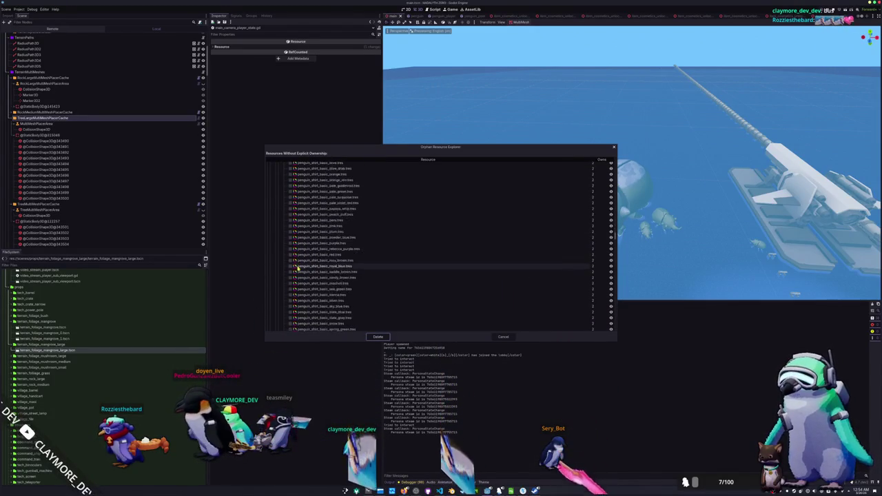
scroll(299, 264, "down", 10)
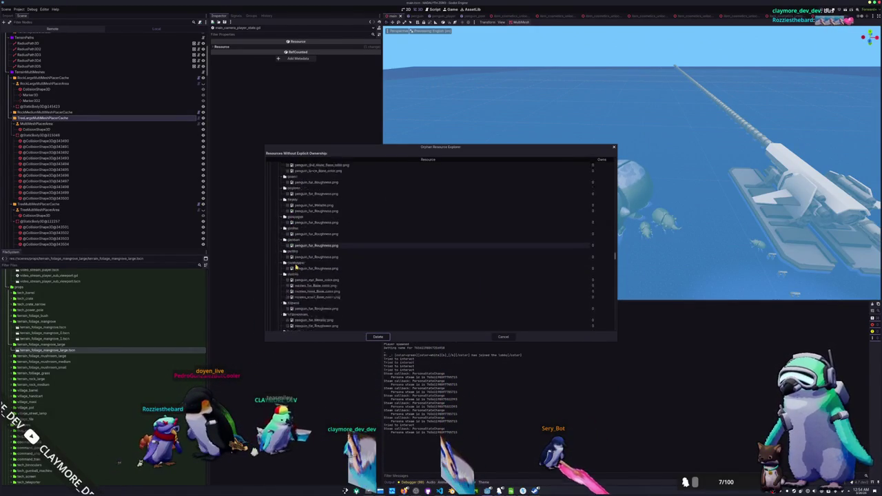
scroll(297, 265, "down", 10)
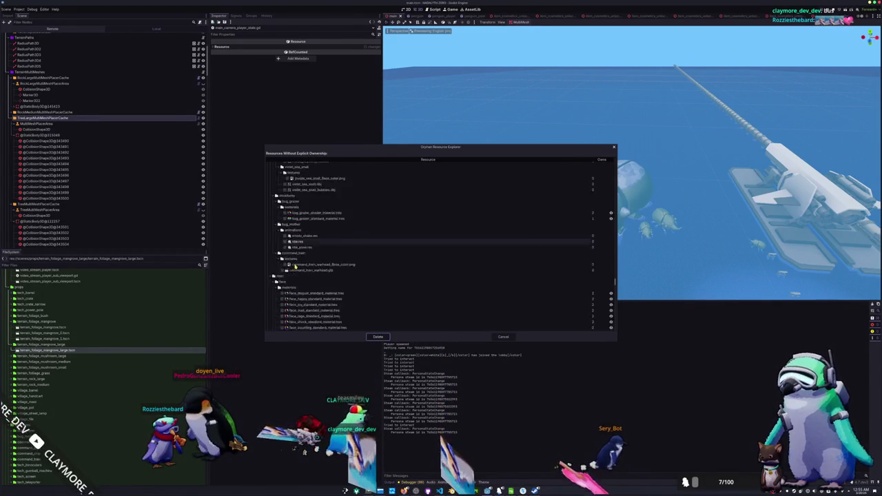
scroll(293, 272, "up", 5)
left_click(278, 295)
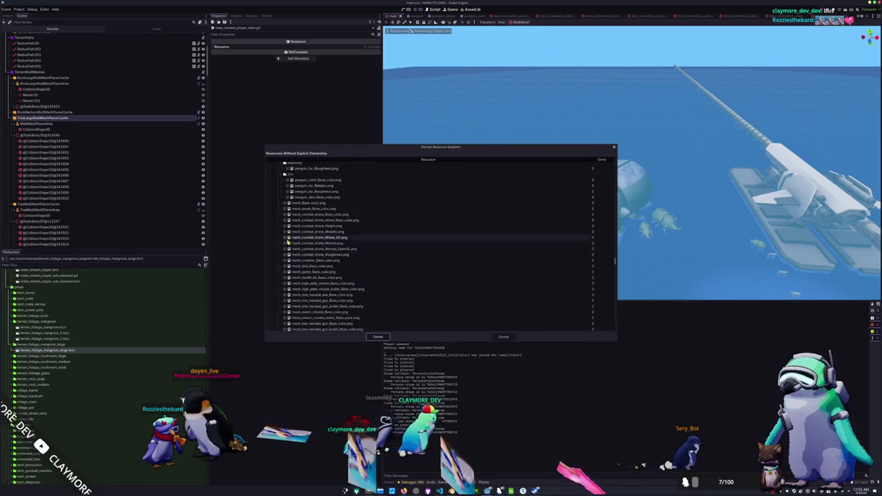
left_click(276, 294)
scroll(274, 293, "down", 1)
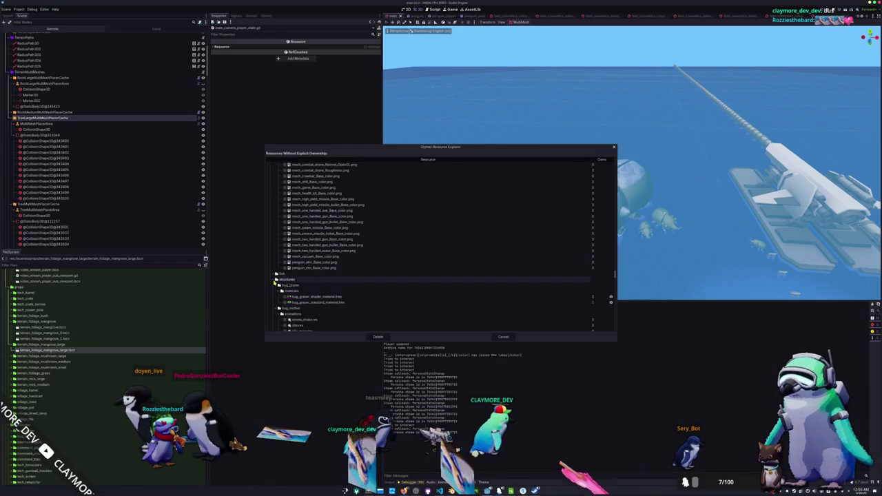
left_click(274, 292)
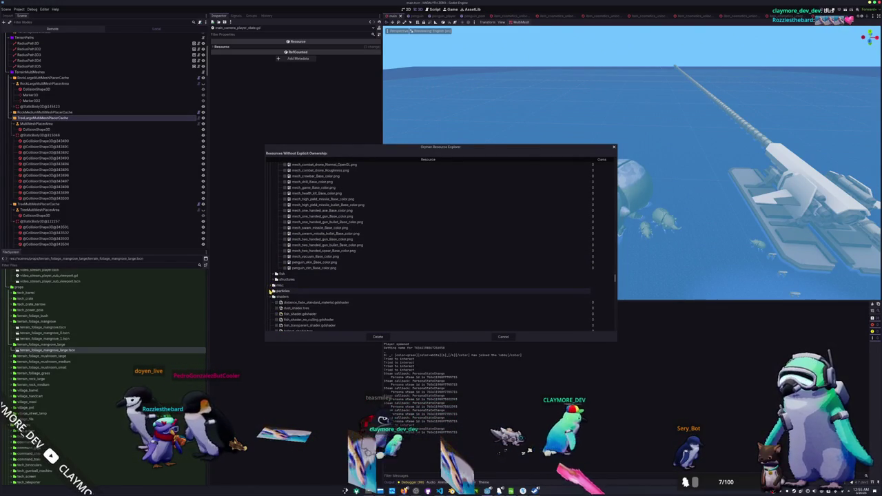
left_click(272, 305)
scroll(270, 282, "down", 2)
left_click(270, 278)
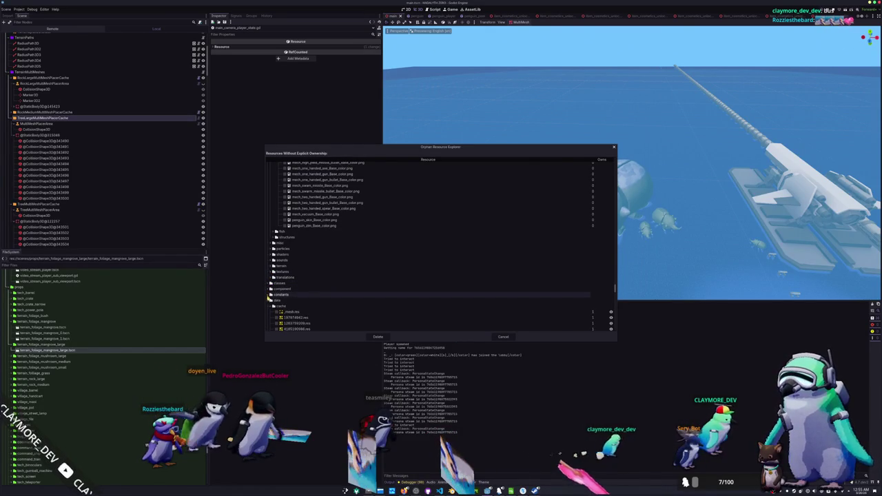
left_click(269, 289)
scroll(289, 297, "down", 3)
left_click(330, 295)
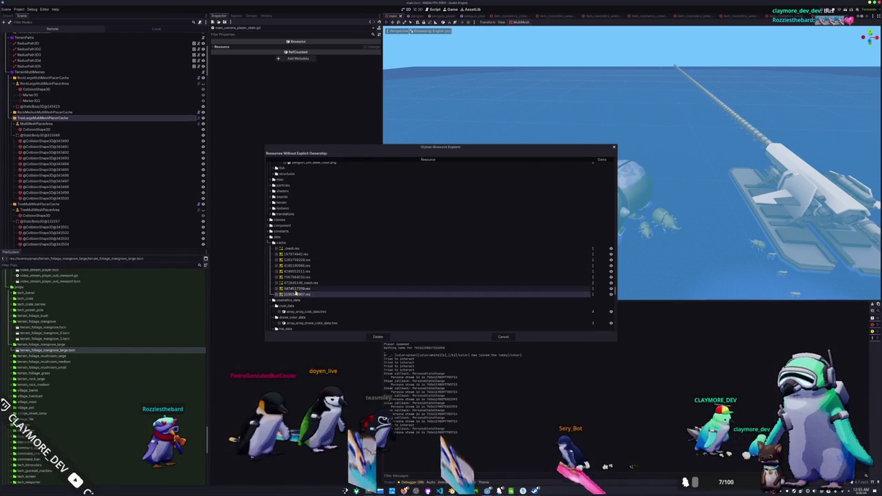
left_click(561, 284)
key("space")
scroll(609, 278, "down", 1)
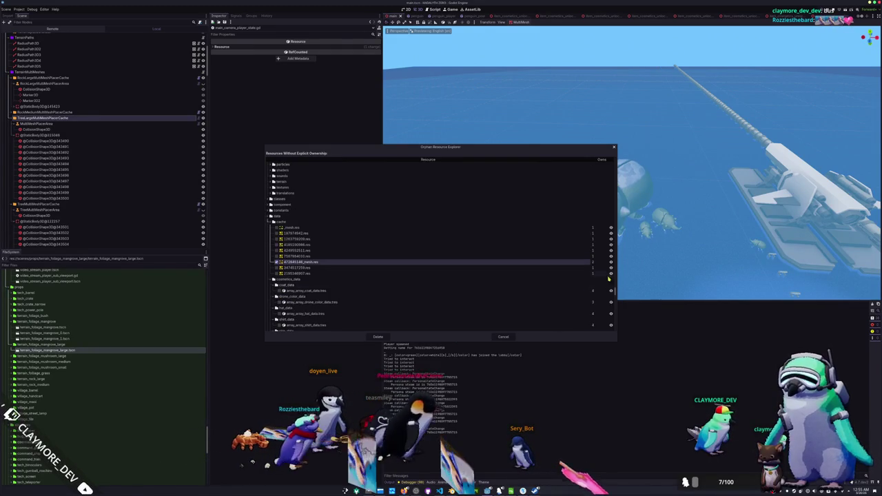
left_click(610, 263)
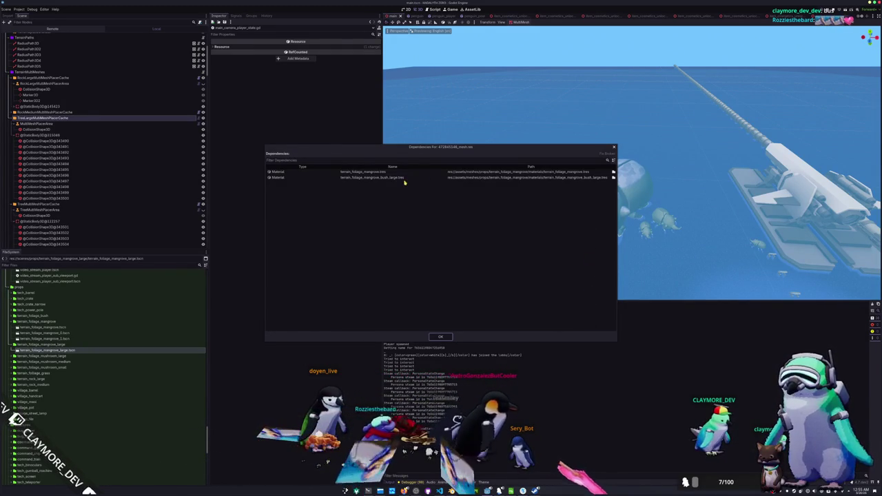
left_click(614, 148)
left_click(614, 148)
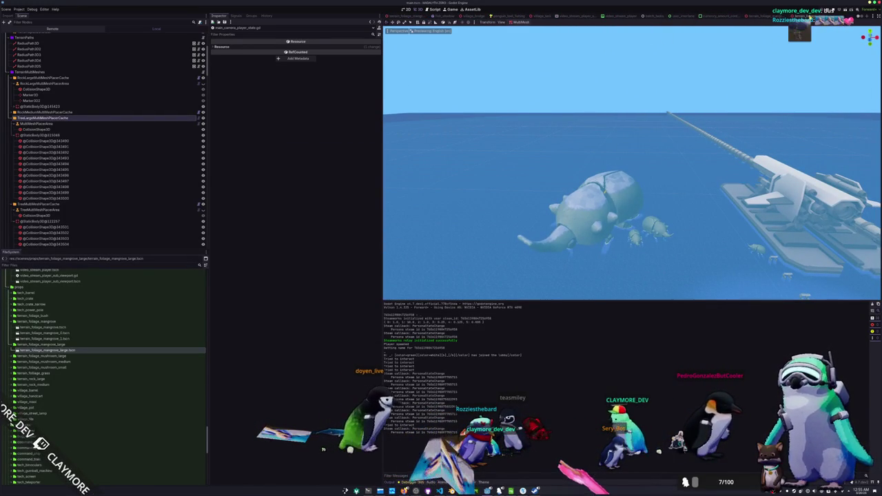
Switch through the mangrove scenes to terrain_foliage_mangrove_large
key("ctrl+Tab")
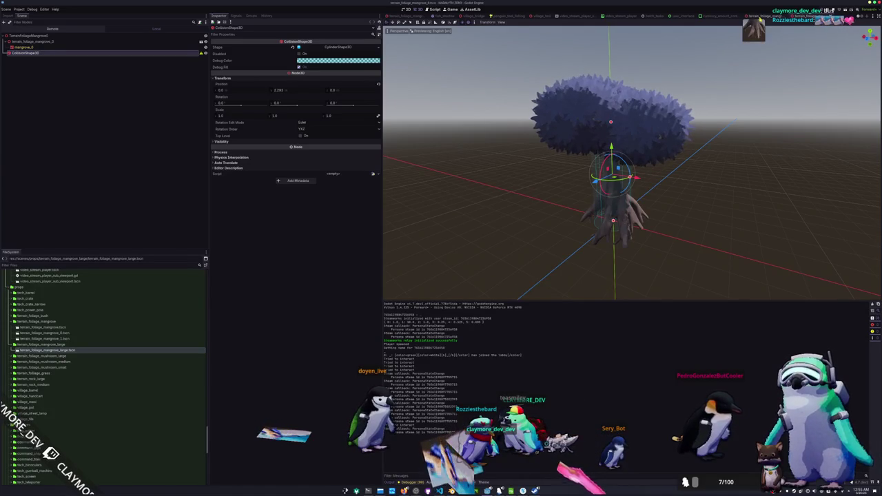
left_click(760, 16)
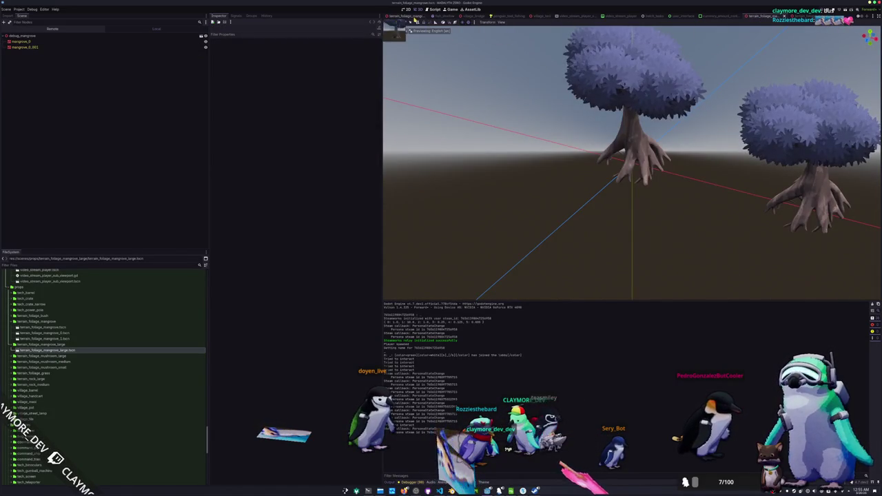
left_click(416, 18)
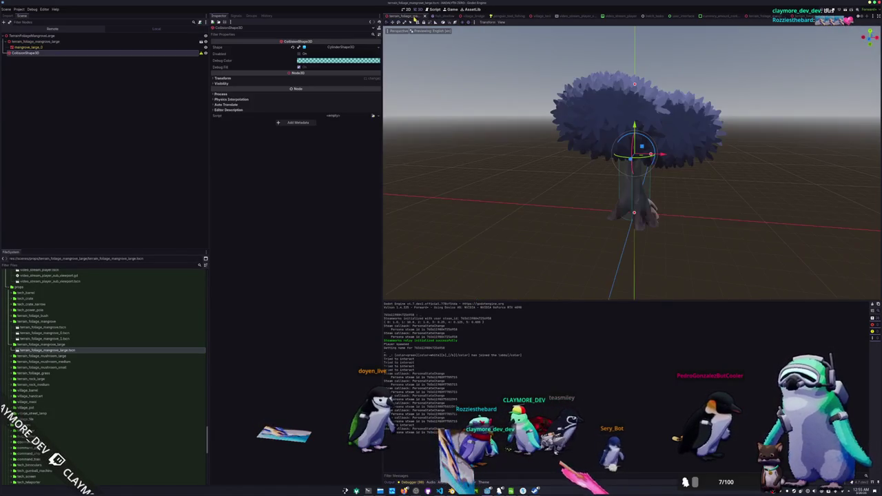
Quick-load the mangrove material into surface slot 0 of the mangrove_large_0 mesh
left_click(45, 47)
left_click(255, 67)
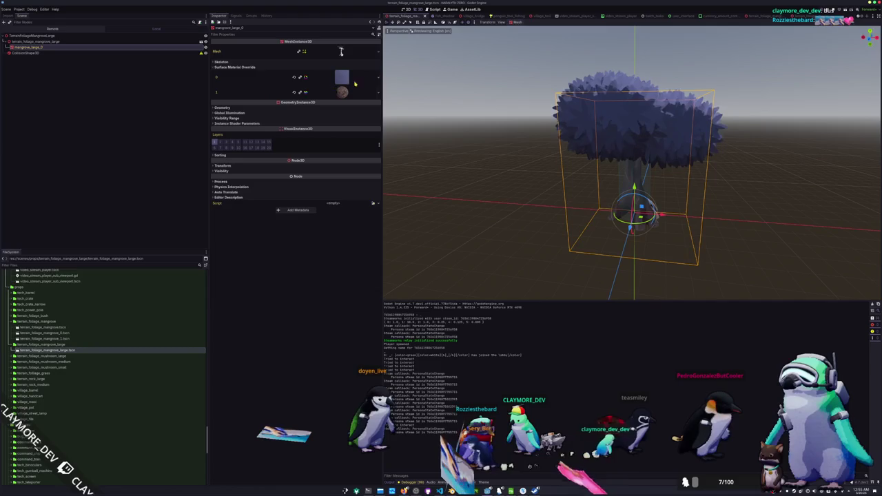
left_click(378, 78)
left_click(349, 111)
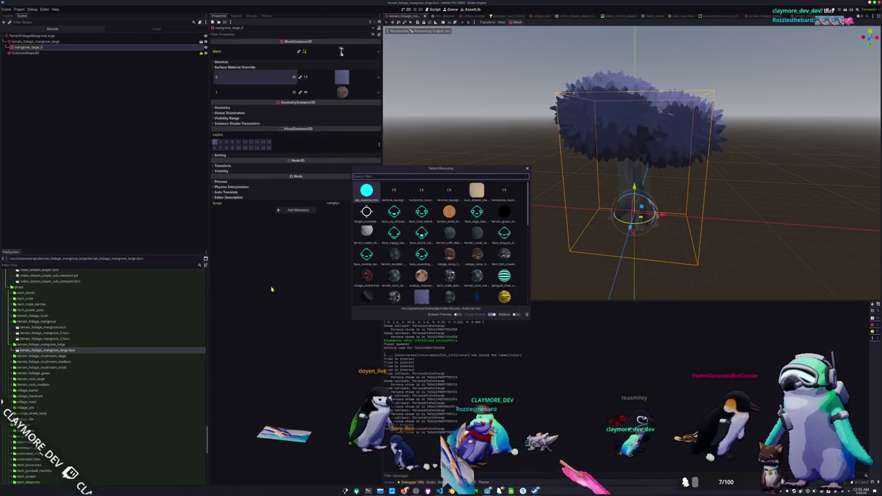
type("mangrove")
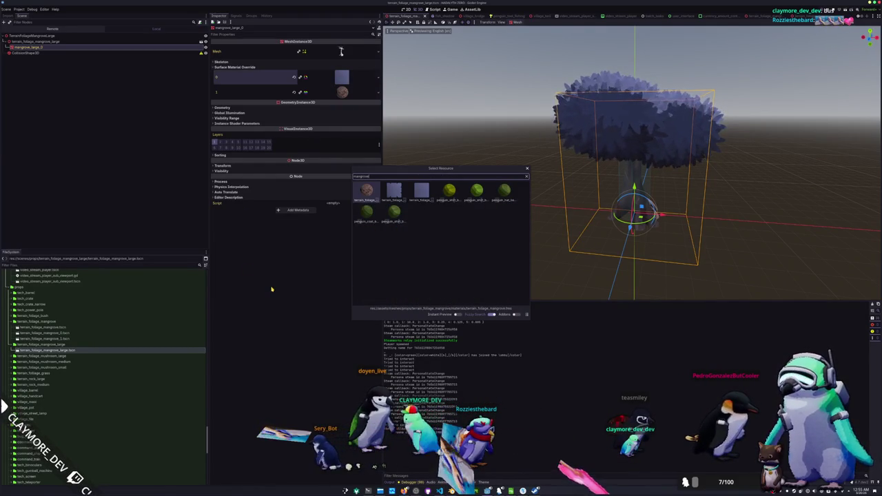
key("Return")
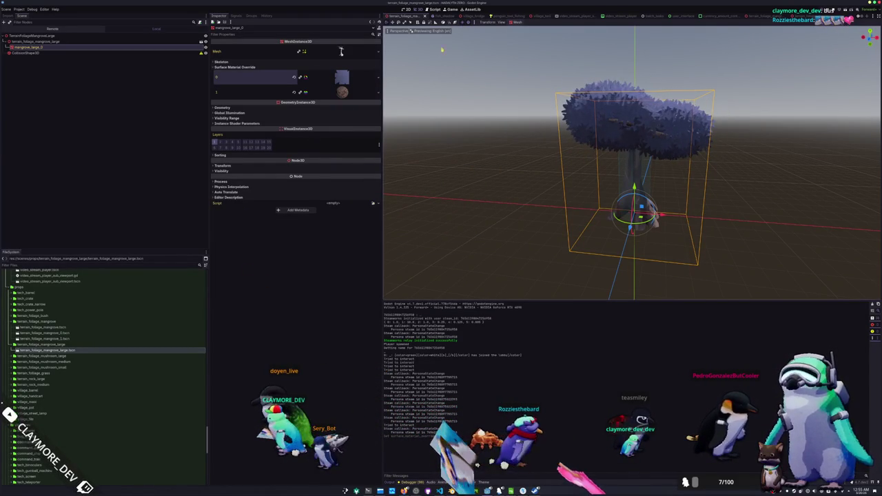
key("alt+Tab")
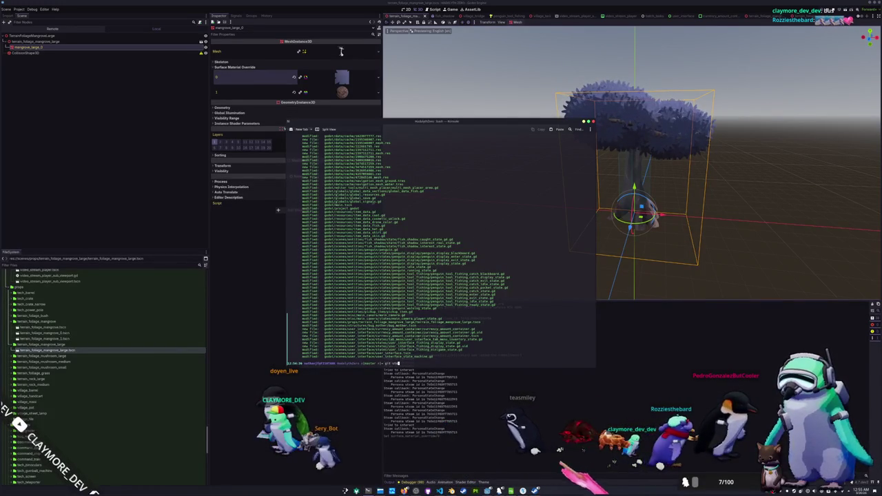
Run git status and git add * twice to stage all changes, then begin a git commit
key("Return")
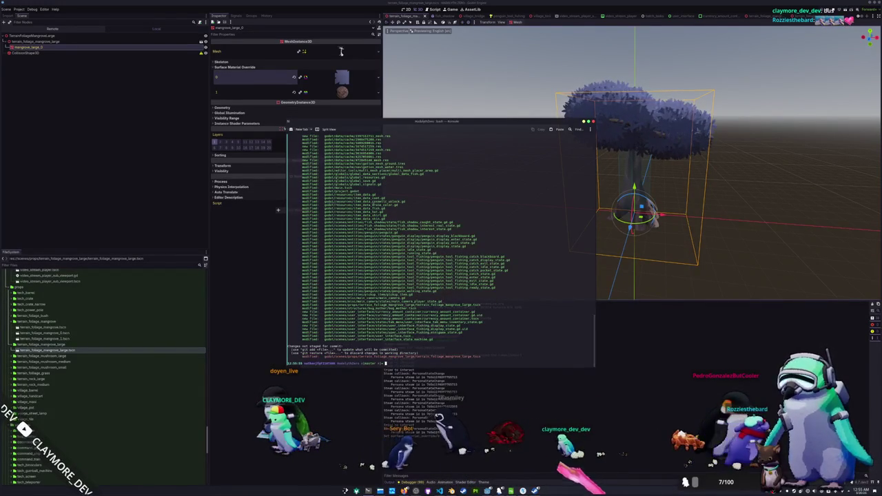
type("git add*")
key("Return")
type("git st")
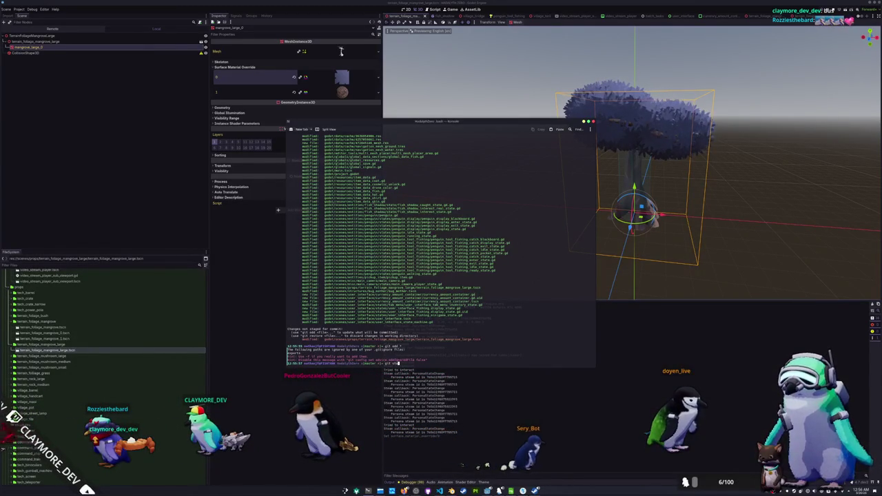
key("Return")
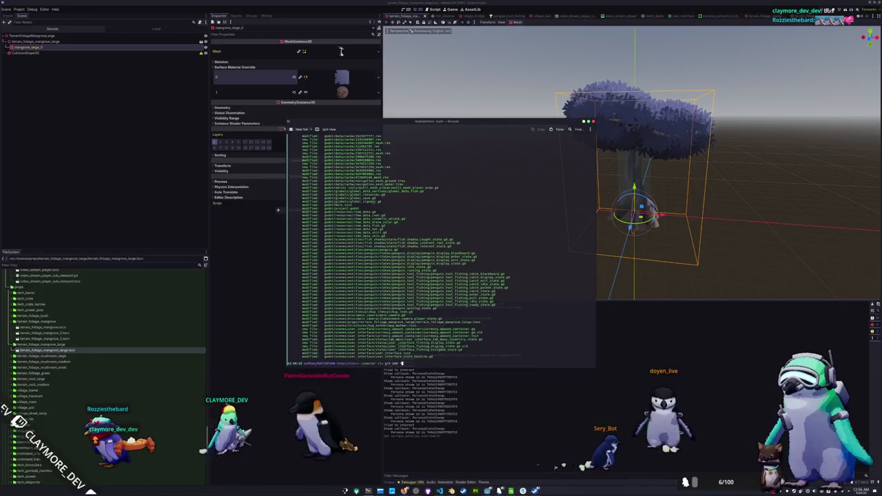
type("*")
key("Return")
type("git commit -m \"")
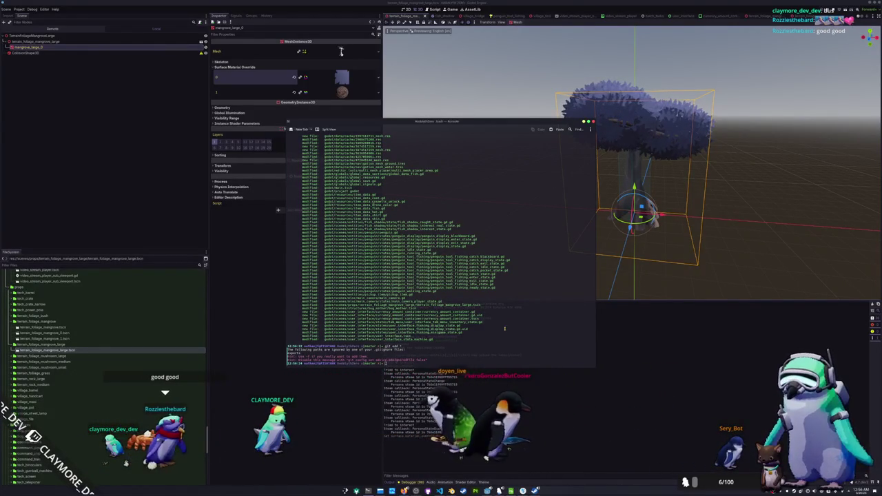
key("alt+Tab")
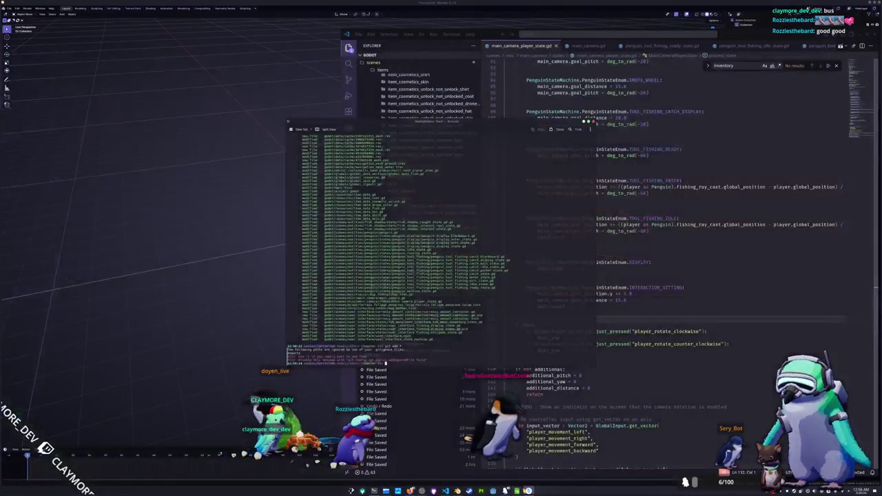
Close Blender from the taskbar without saving its changes
right_click(528, 491)
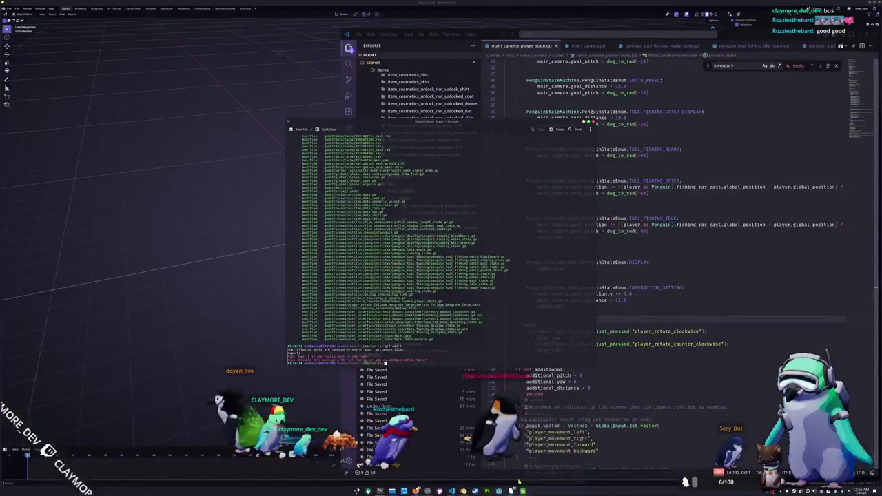
left_click(534, 481)
left_click(416, 252)
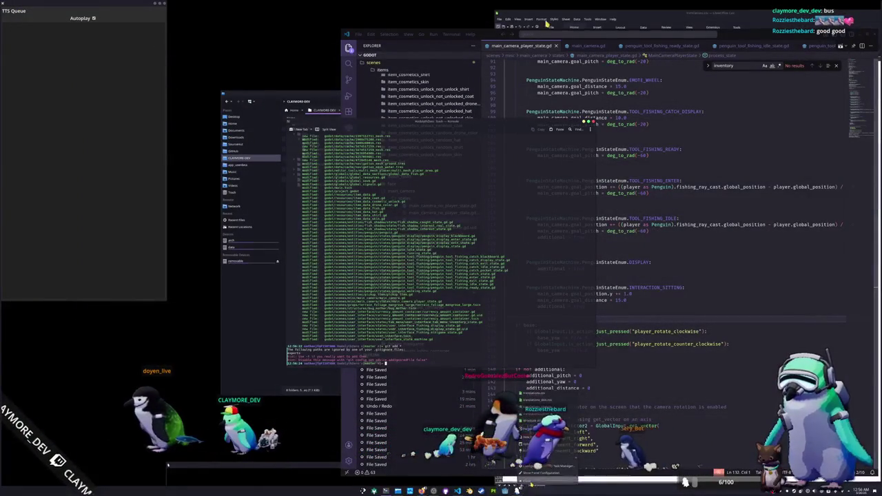
Minimize the Google Fonts browser window and bring OBS up beside the terminal
key("alt+Tab")
key("alt+shift+Tab")
key("alt+Tab")
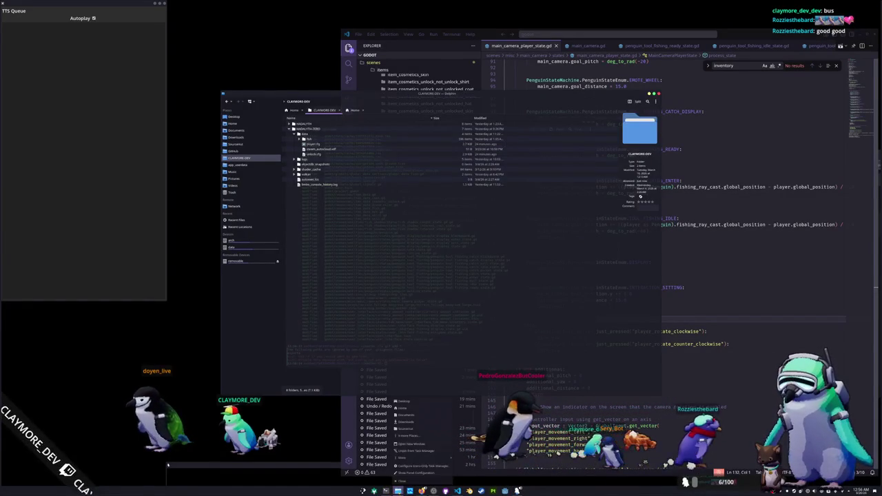
key("alt+Tab")
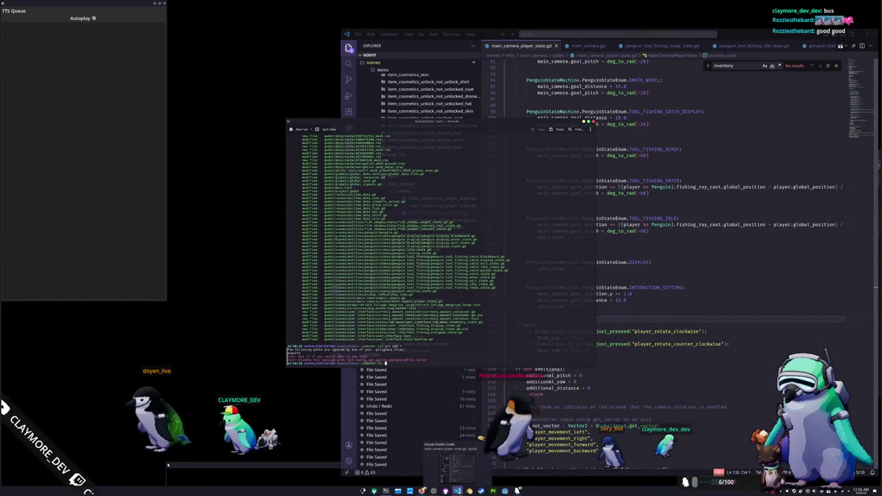
key("alt+Tab")
key("alt+Tab")
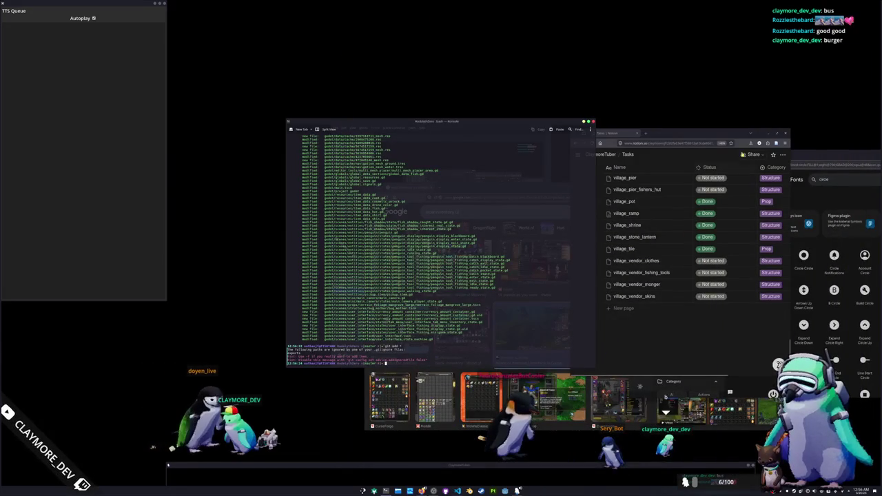
key("alt+Tab")
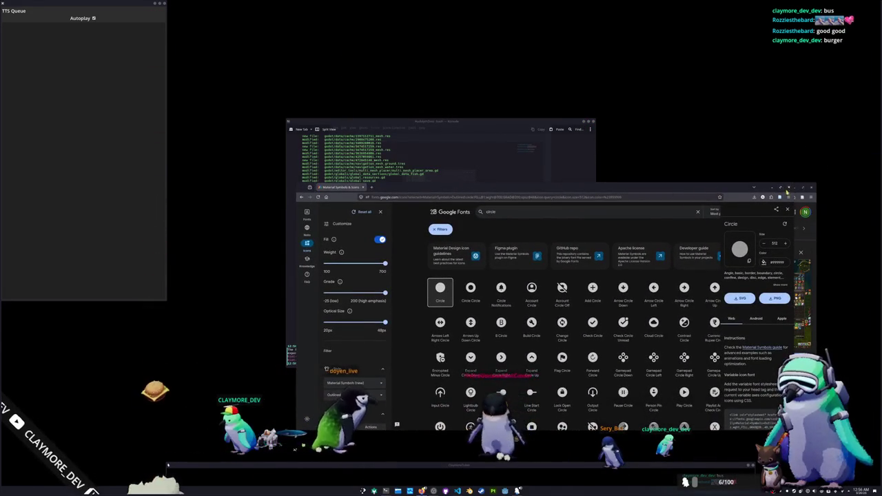
left_click(780, 187)
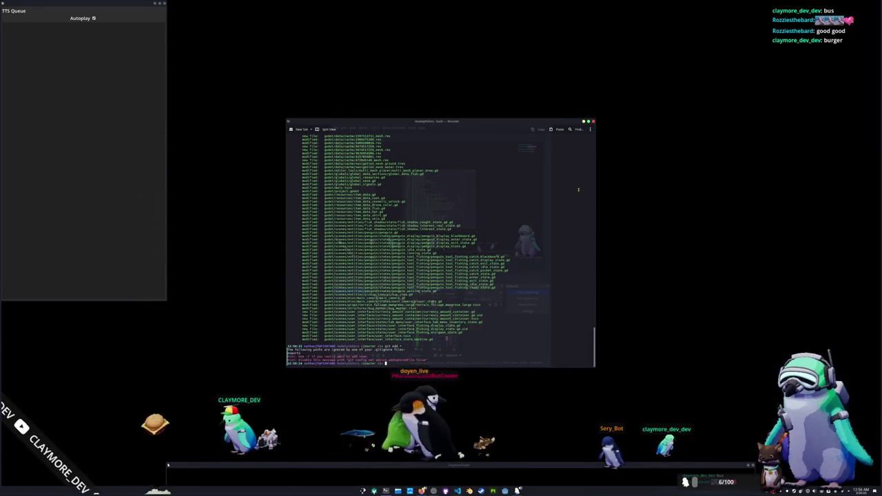
key("alt+Tab")
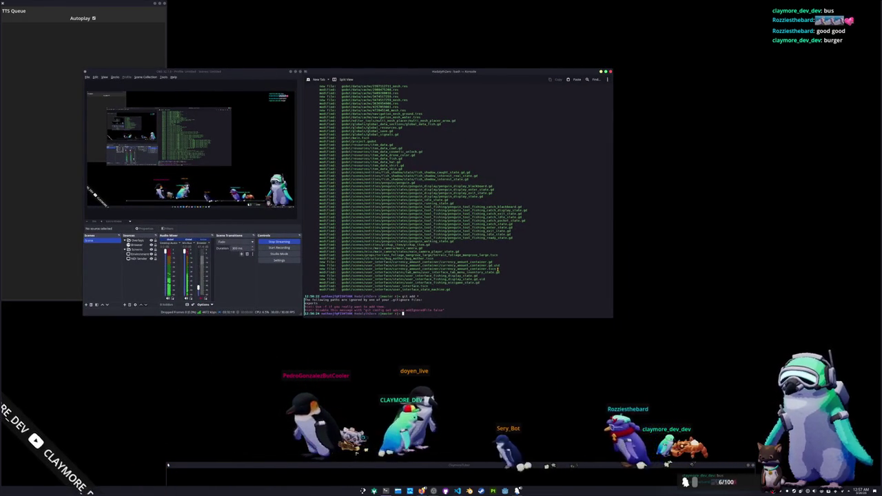
Check git status, commit with the currency, fishing and camera rotation message, and git push
type("g")
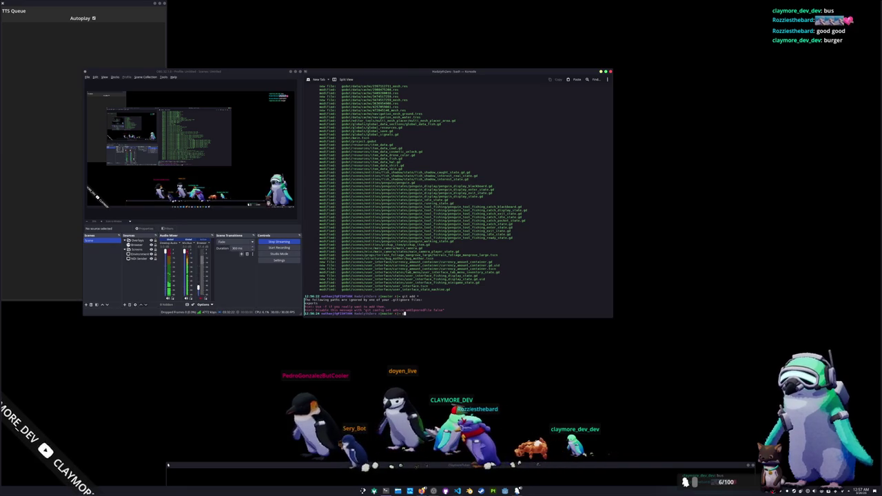
type("it tus")
key("Return")
type("git c")
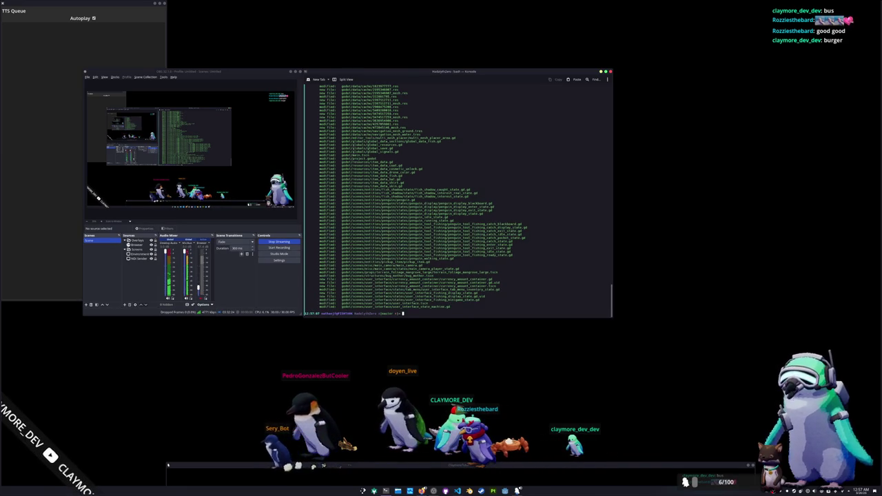
type("ommit -m \"Update")
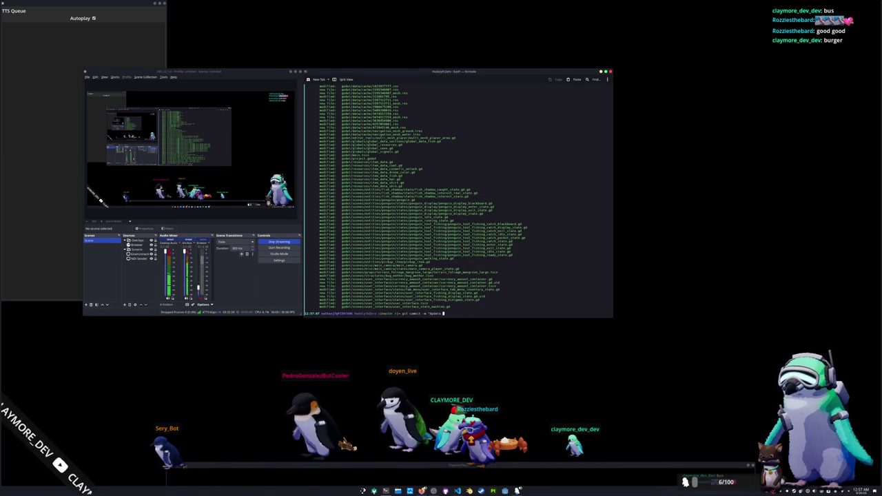
type(" to curre")
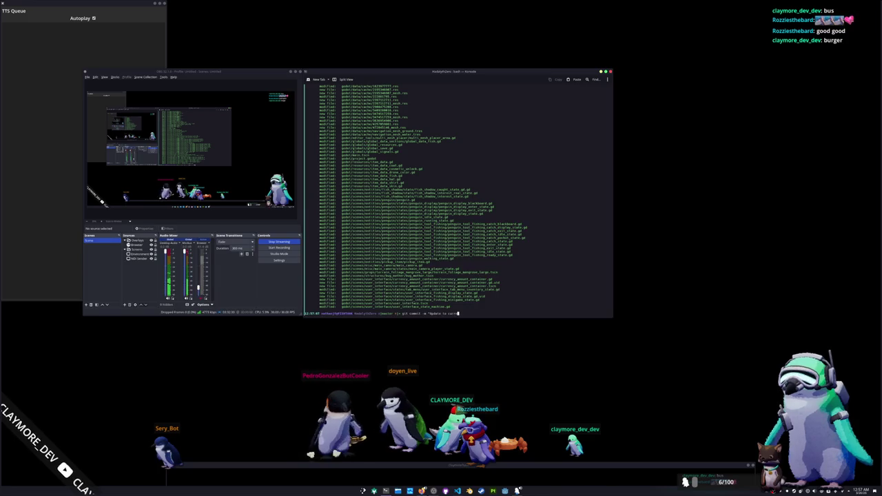
type("ncy system,")
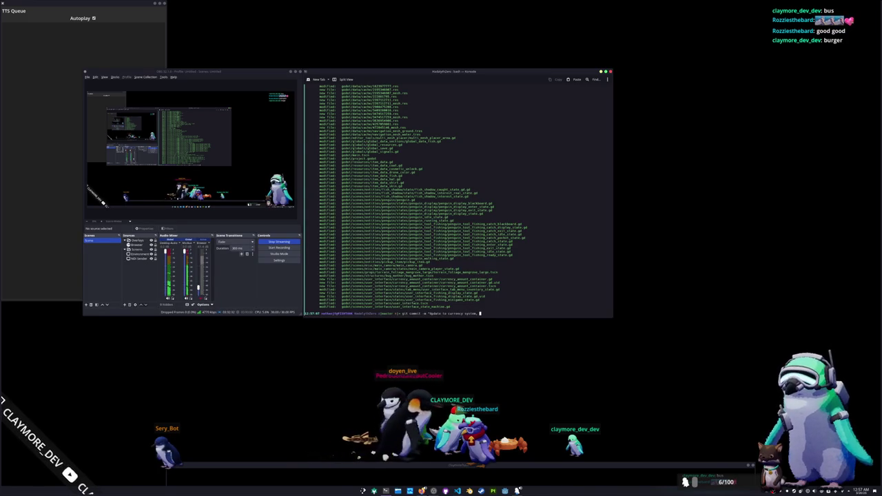
type("fishing ")
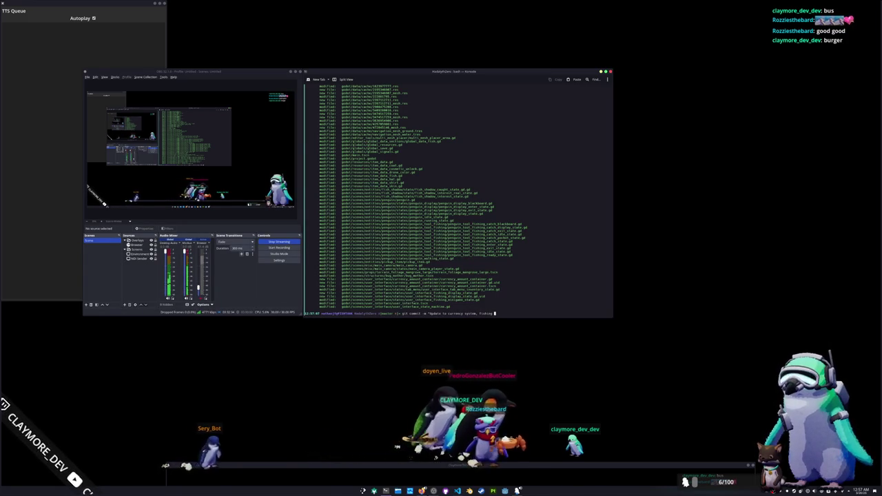
type("uem handling")
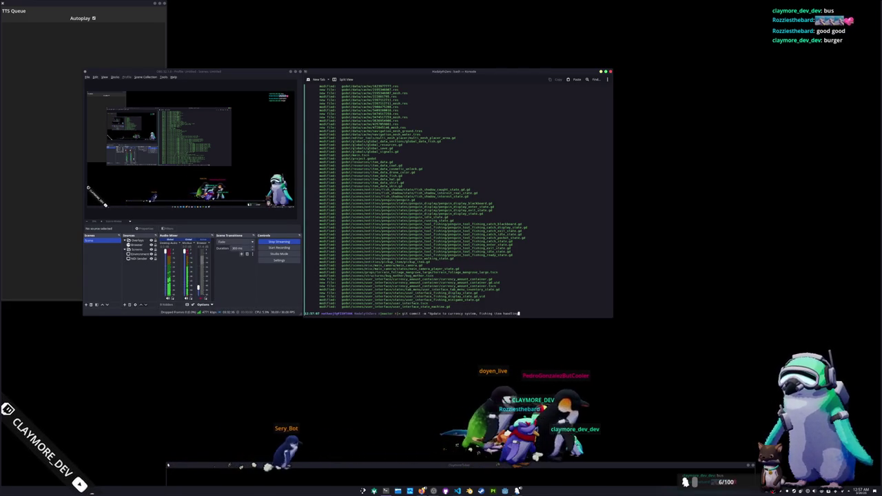
type(", camera ")
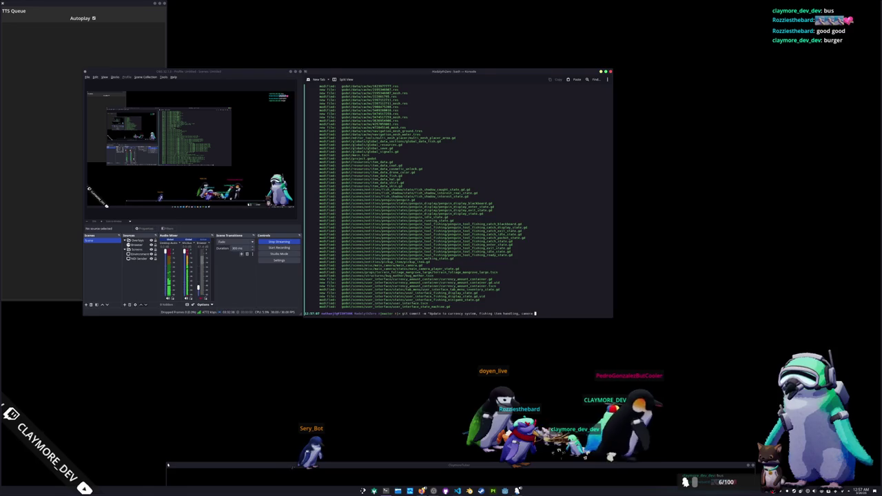
type("controller c")
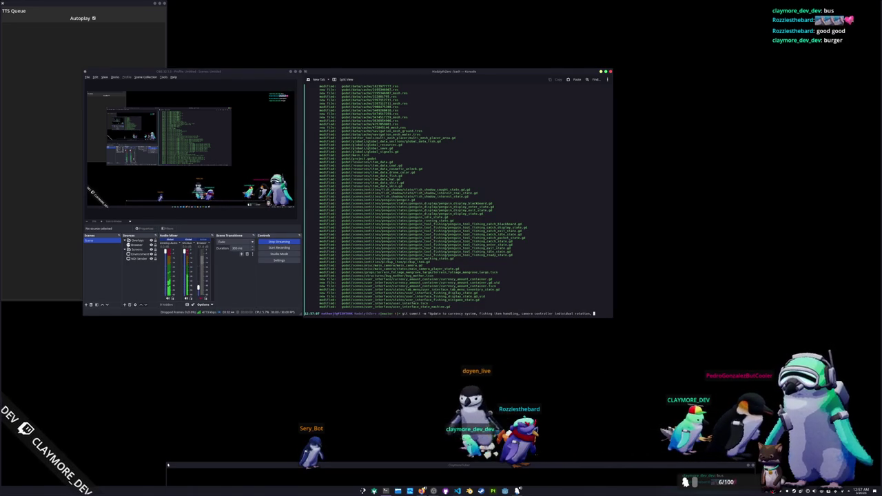
type("d ")
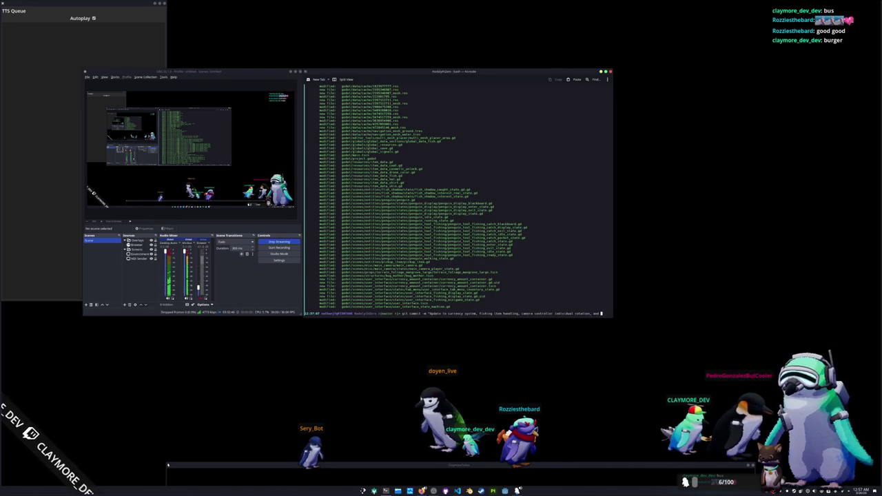
type("fishing info panel post-minigame")
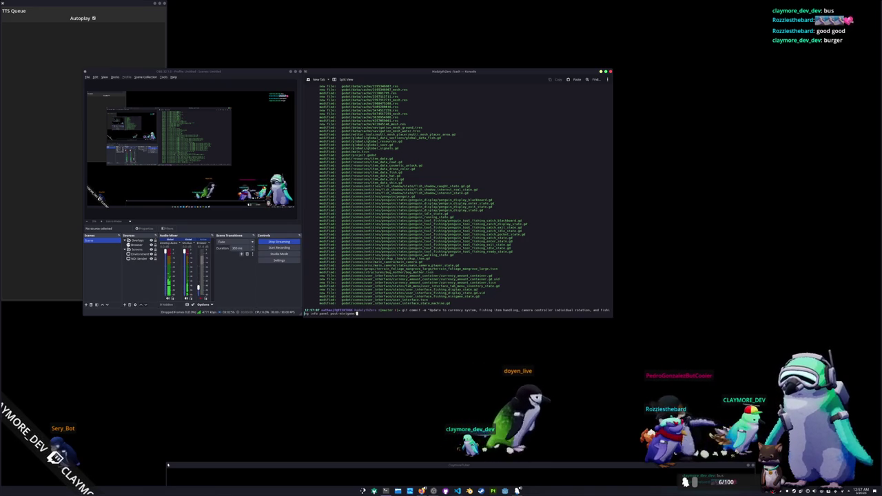
key("Return")
type("git pu")
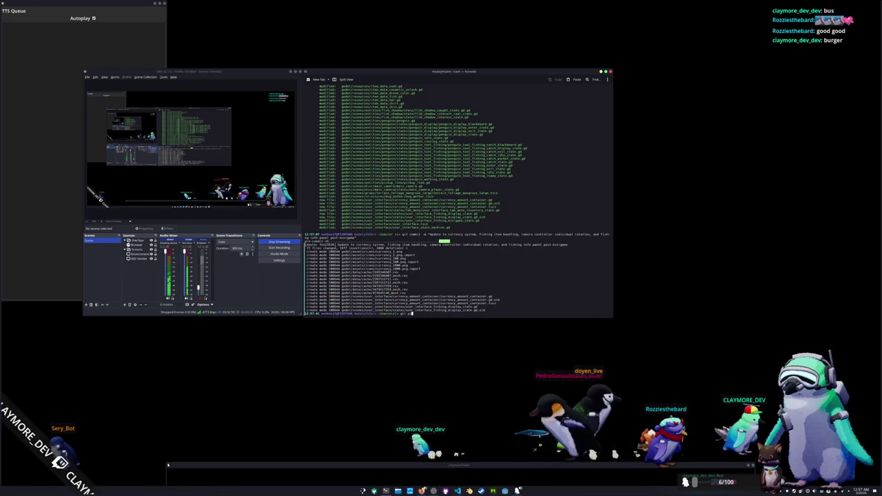
type("sh")
key("Return")
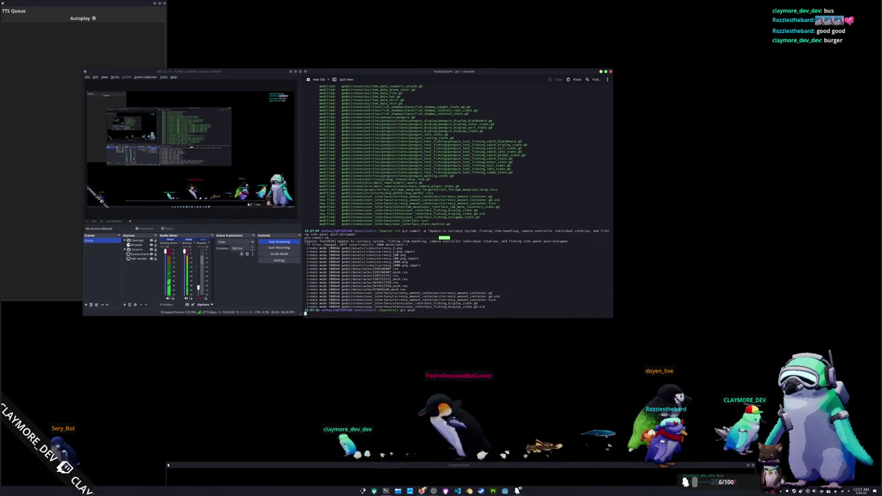